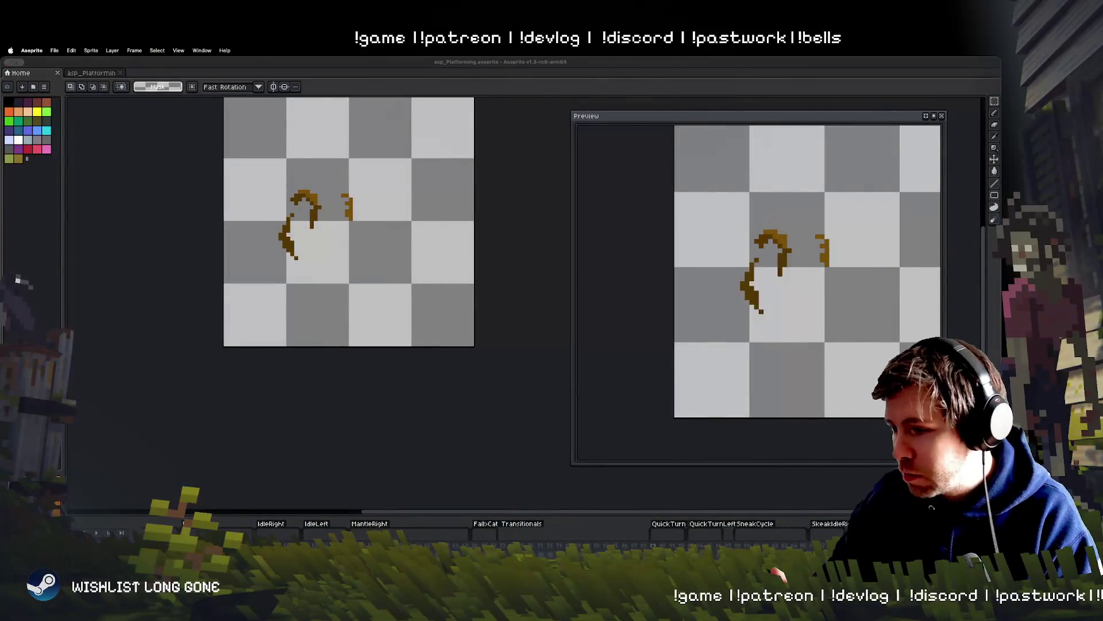
Marquee the backpack, shift it left against the character's back, commit, and deselect.
left_click_drag(477, 356, 454, 423)
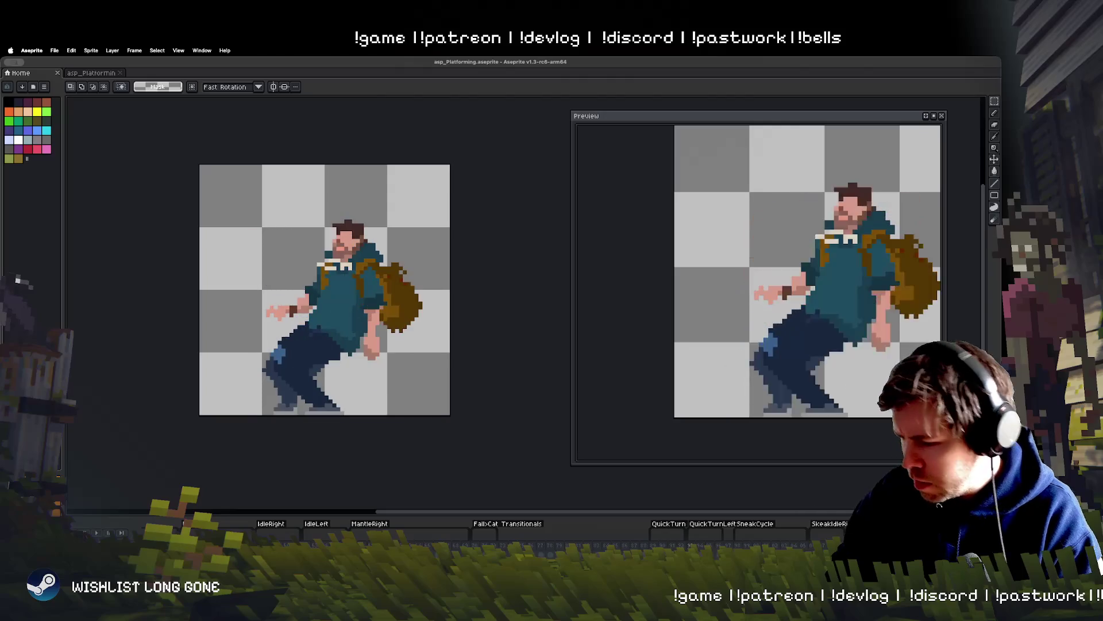
mouse_move(334, 209)
left_mouse_down()
mouse_move(380, 256)
mouse_move(452, 393)
left_mouse_up()
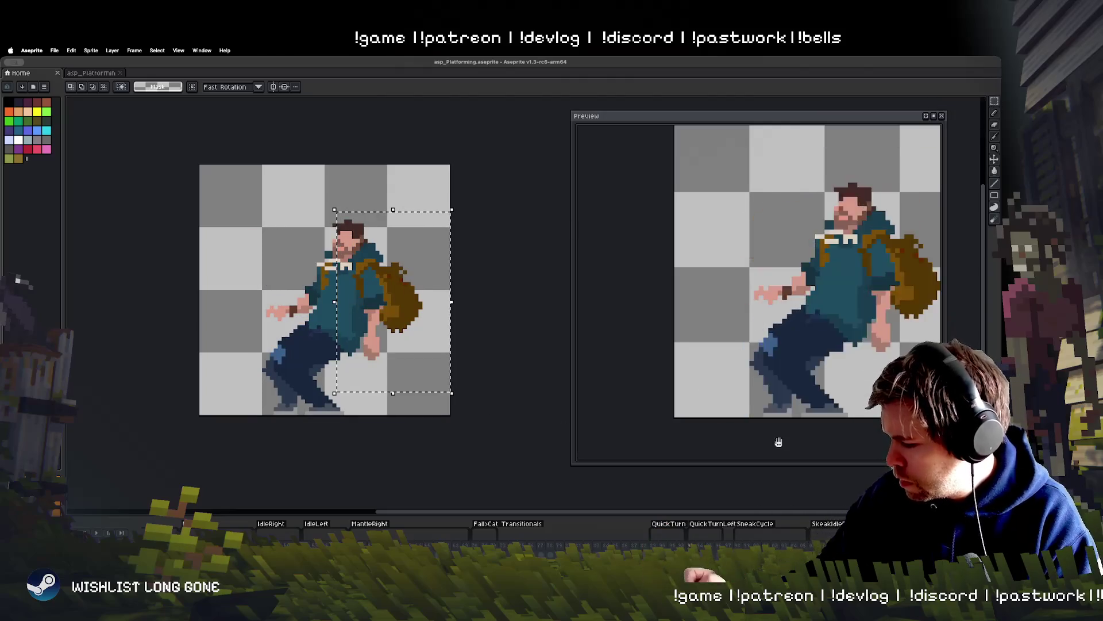
key("Left")
key("Left")
key("Left")
key("Left")
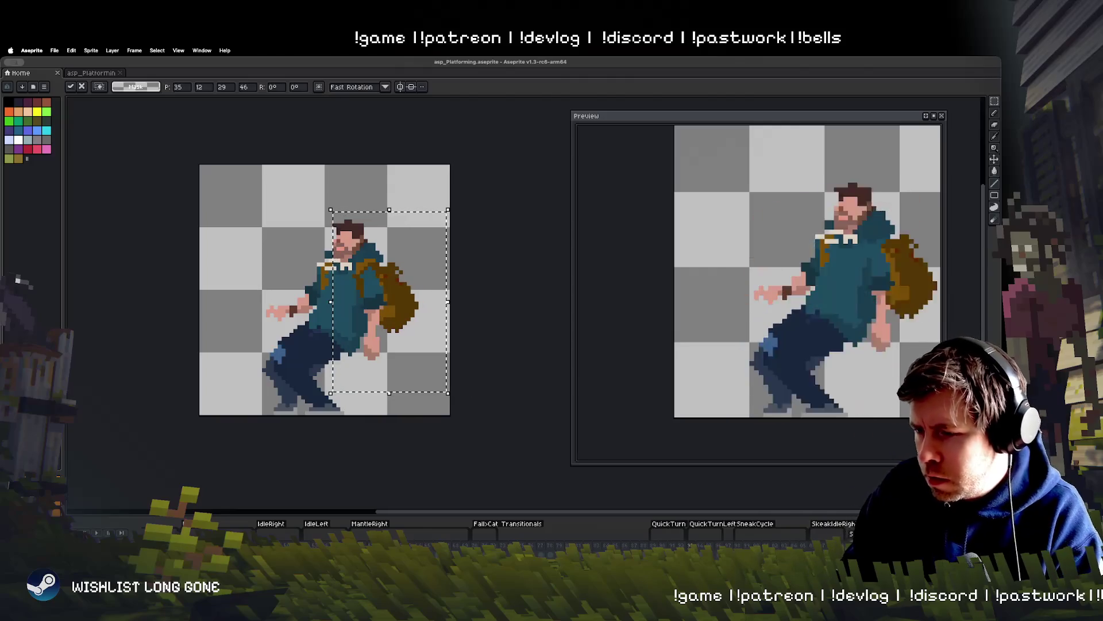
key("Right")
key("Right")
key("Return")
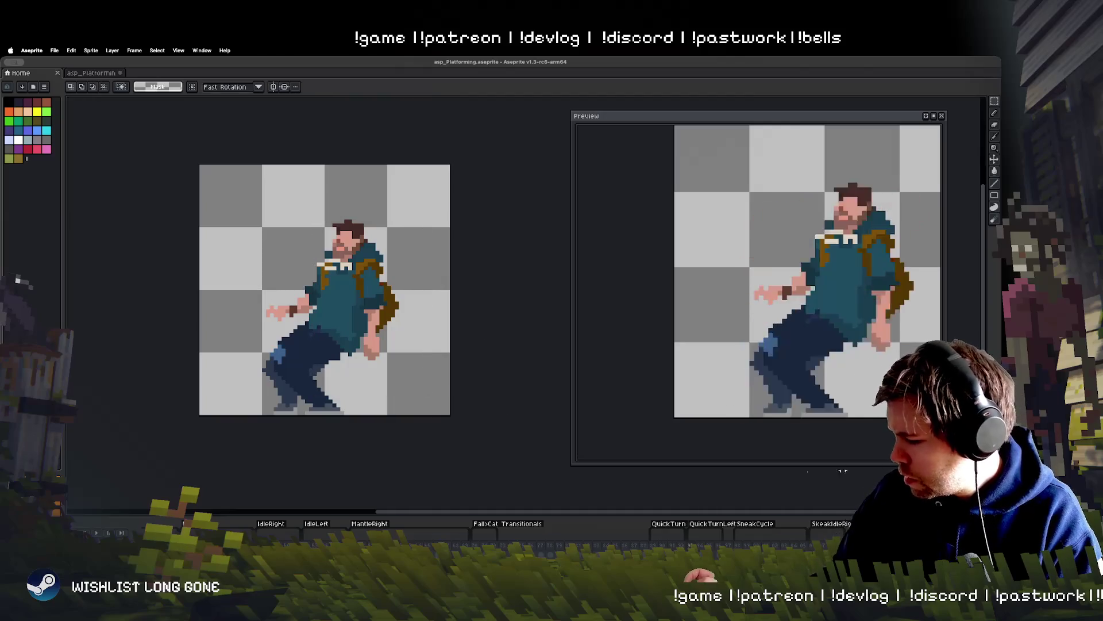
key("ctrl+a")
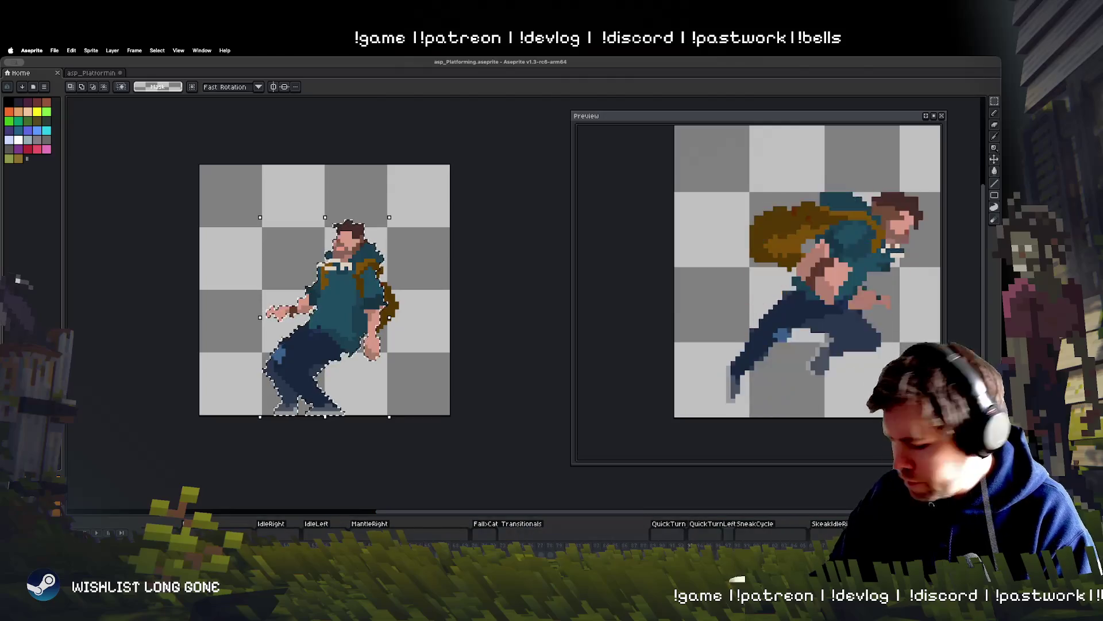
key("ctrl+d")
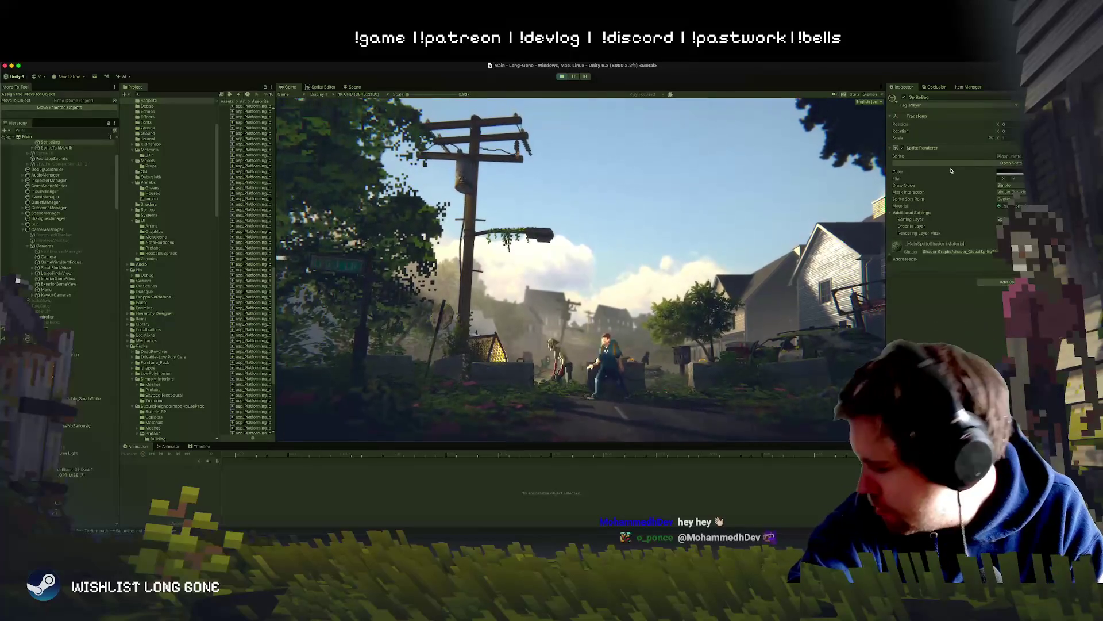
Switch from Unity's Game view back to asp_Platforming.aseprite in Aseprite.
key("super+Tab")
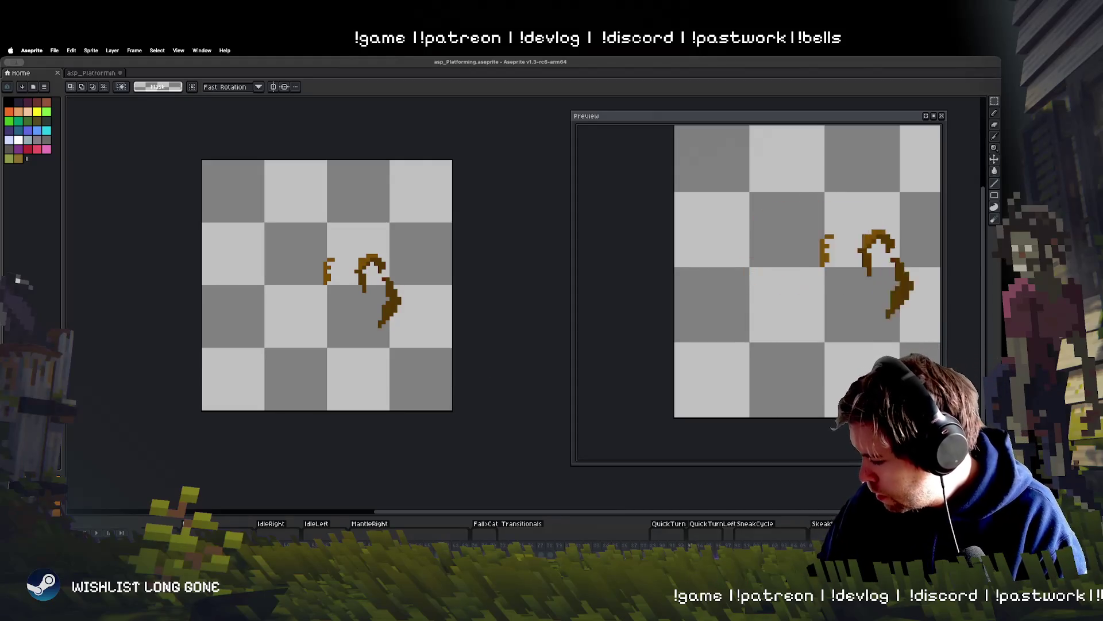
On the leaping frame, select the torso and backpack, rotate them, and commit.
key("Right")
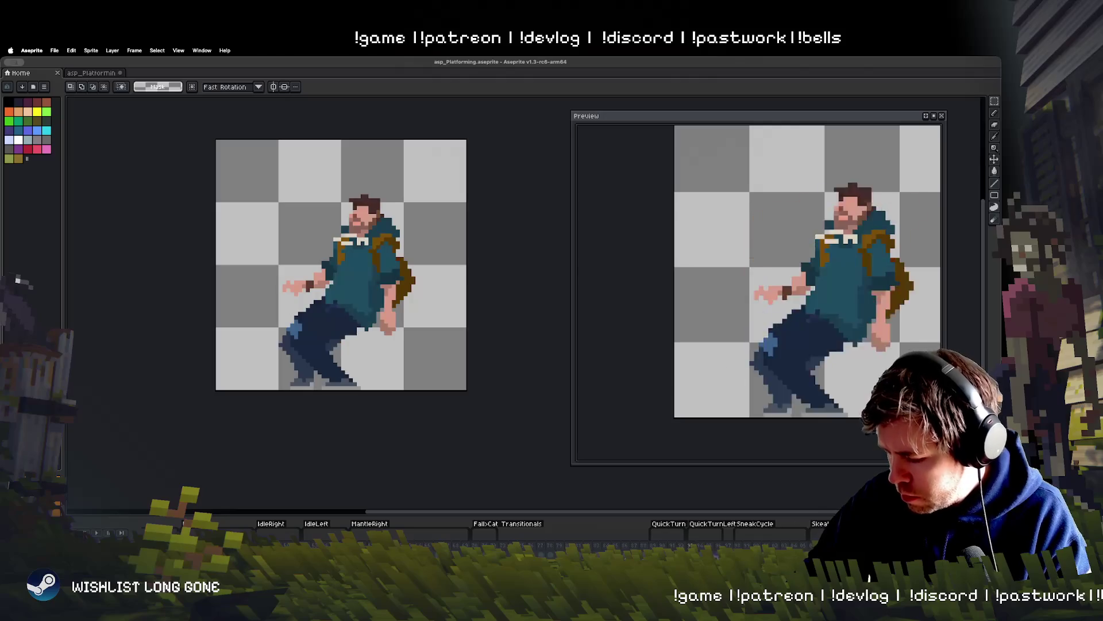
key("Left")
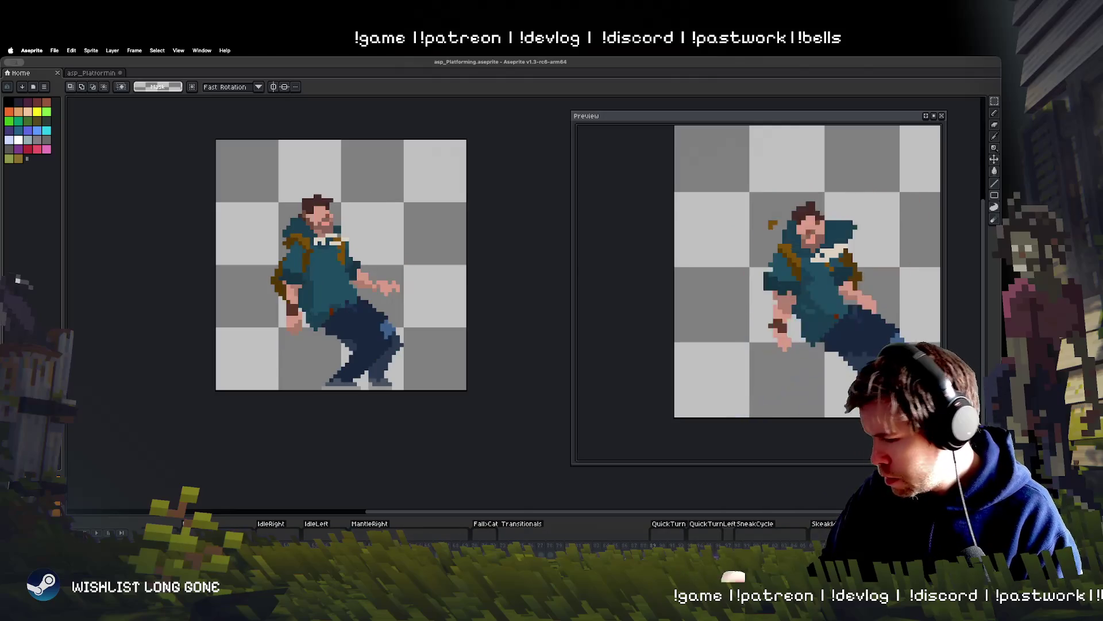
key("Right")
key("Right")
key("Right")
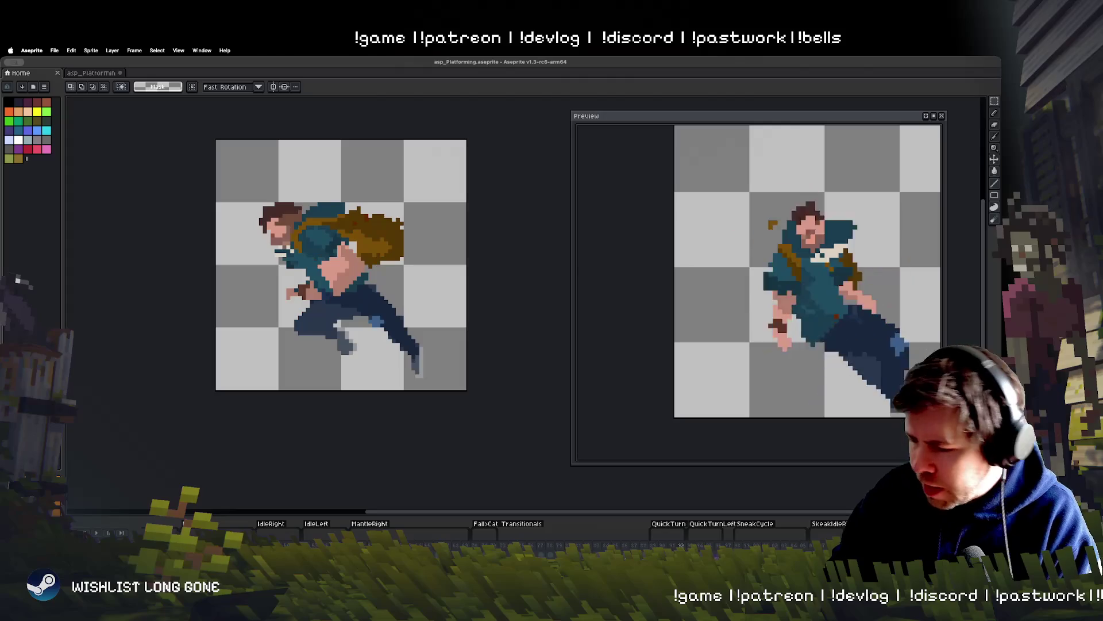
left_click(995, 101)
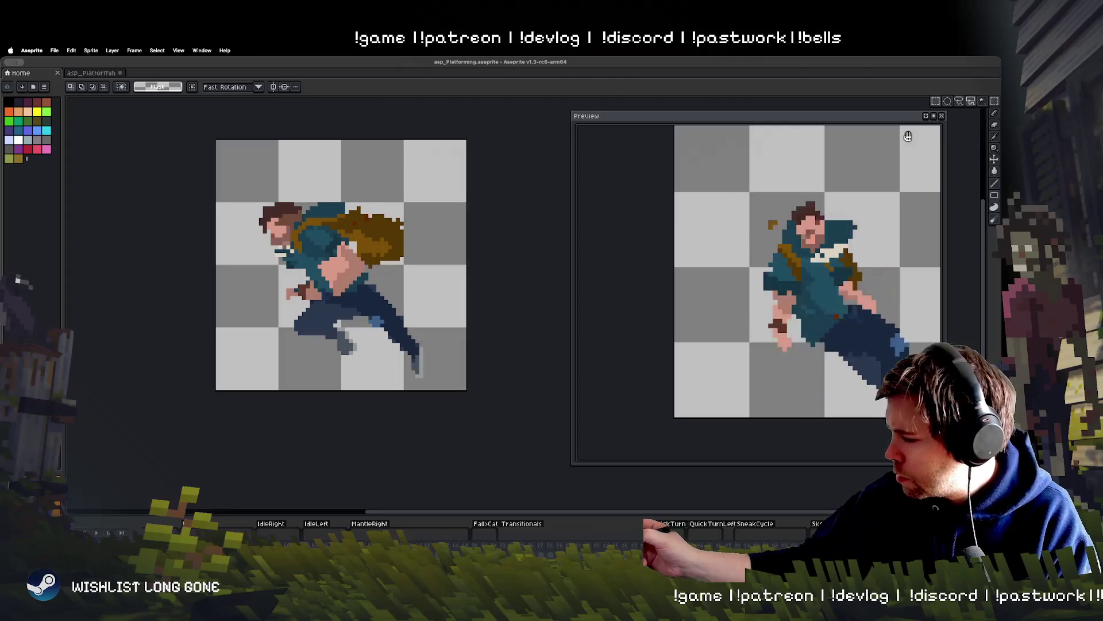
left_click_drag(440, 169, 315, 289)
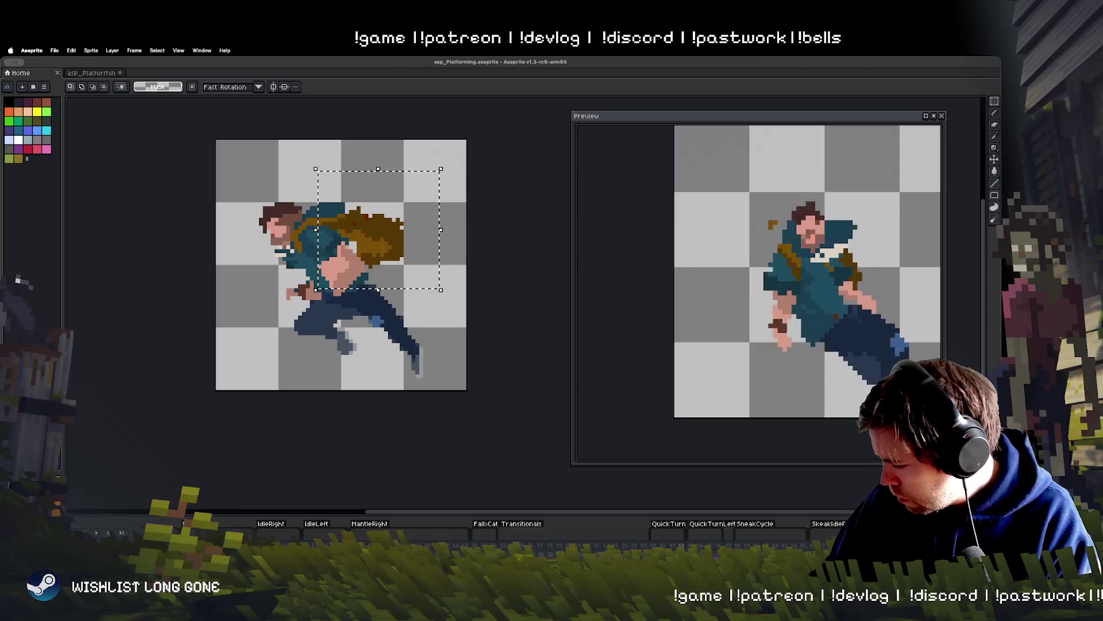
mouse_move(420, 279)
left_mouse_down()
mouse_move(393, 281)
mouse_move(409, 339)
mouse_move(379, 284)
left_mouse_up()
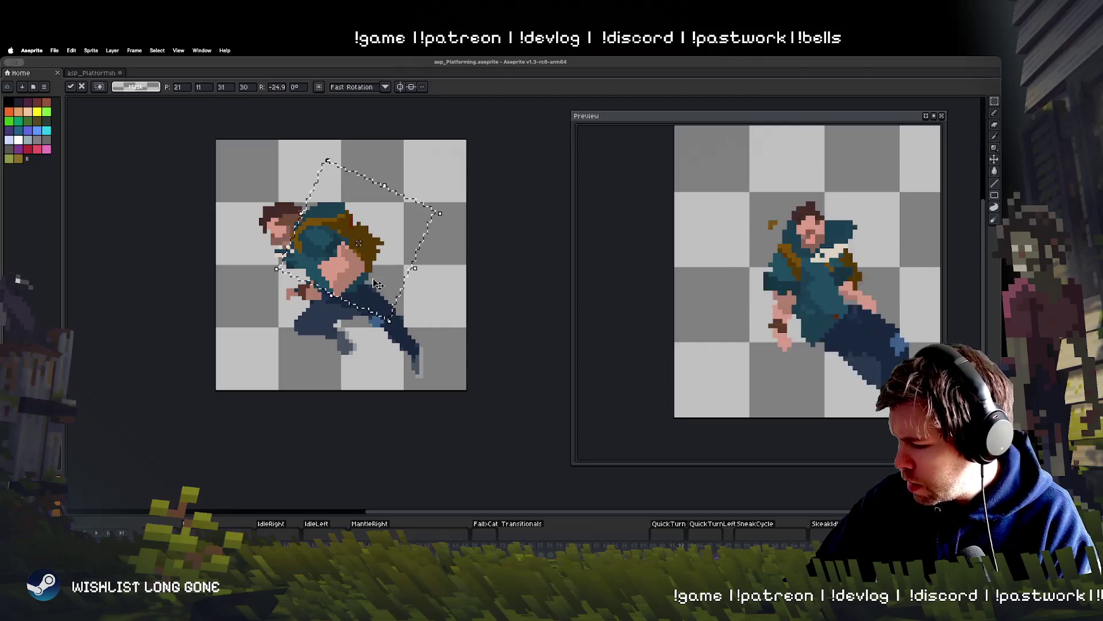
key("Return")
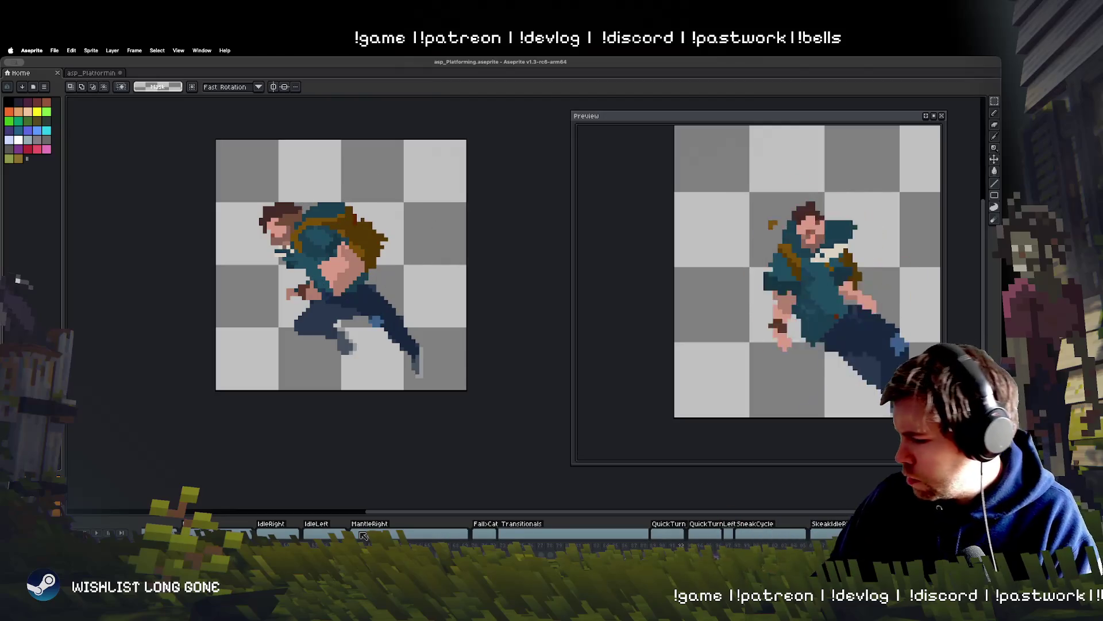
Play back the animation, then flip the frame horizontally so the character faces right.
key("Return")
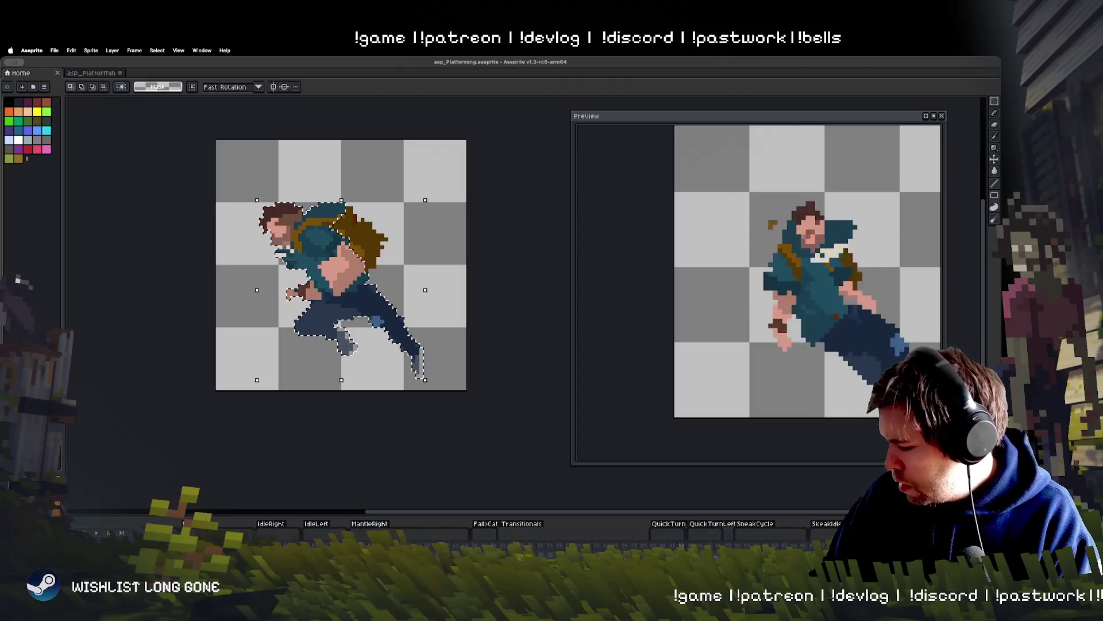
key("Return")
key("Return")
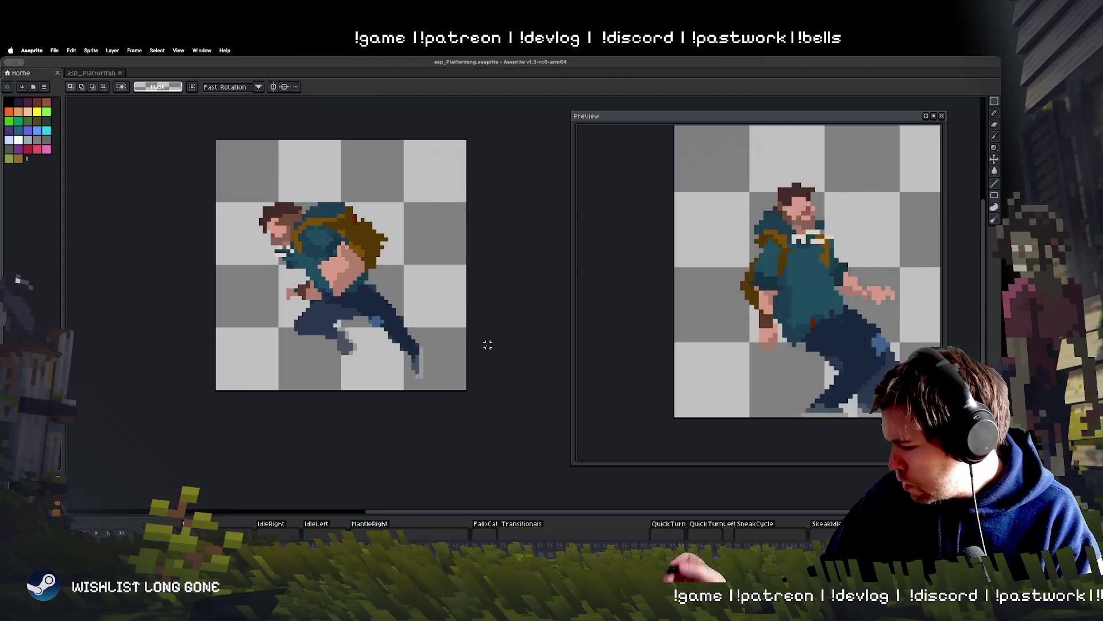
key("Return")
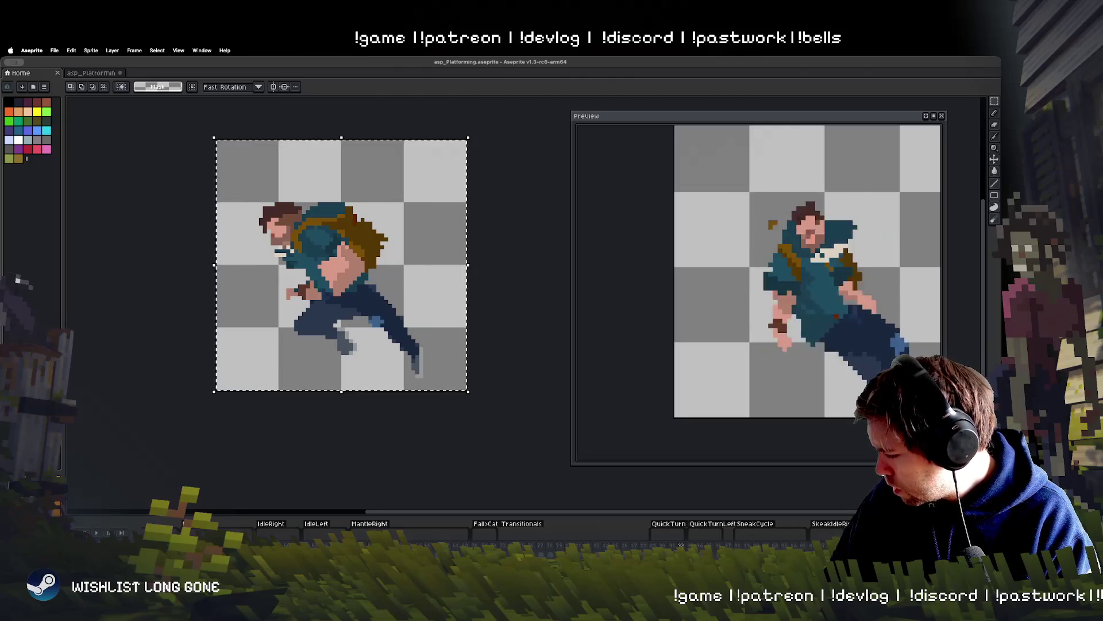
key("shift+h")
key("Return")
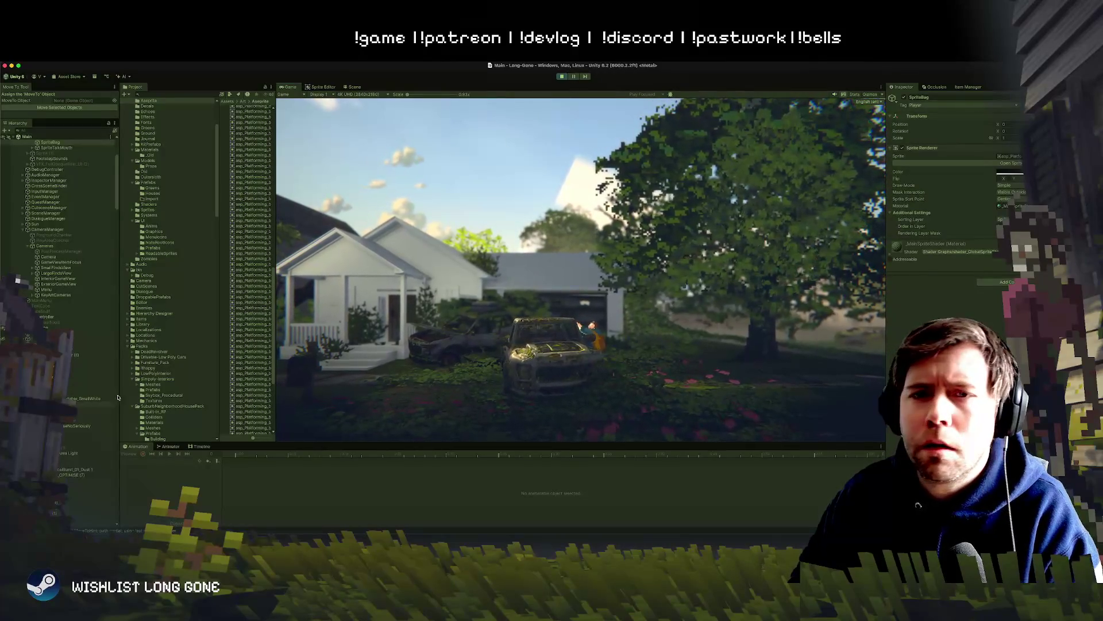
Select GameManager in the Hierarchy to show its settings in the Inspector.
scroll(57, 230, "down", 10)
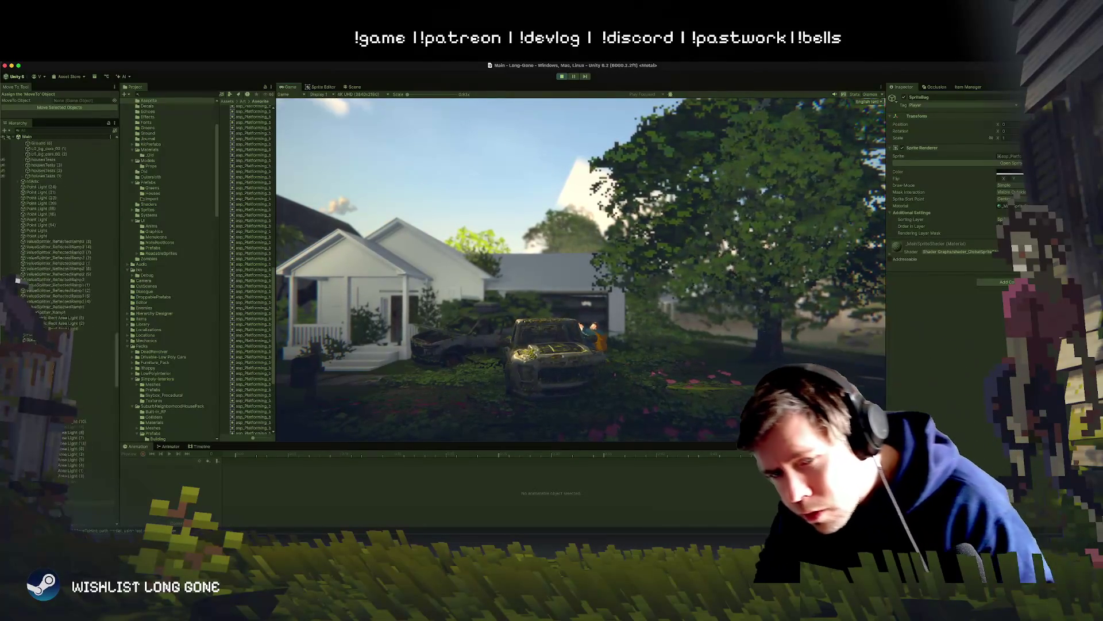
left_click(87, 491)
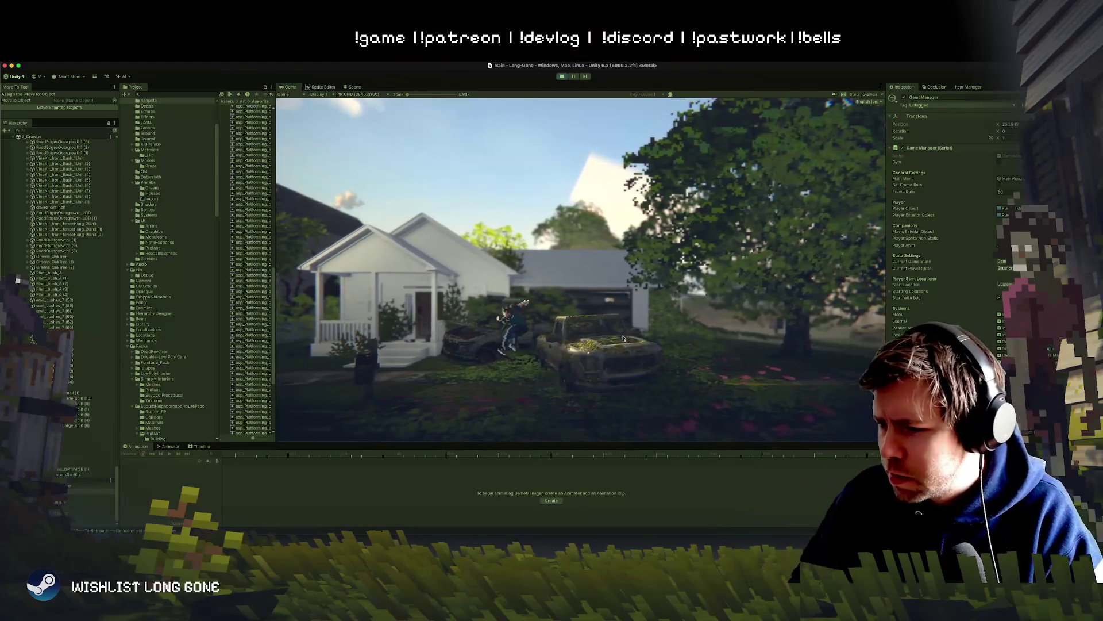
Enlarge the Game view scale around the house and trucks.
left_click_drag(410, 97, 420, 98)
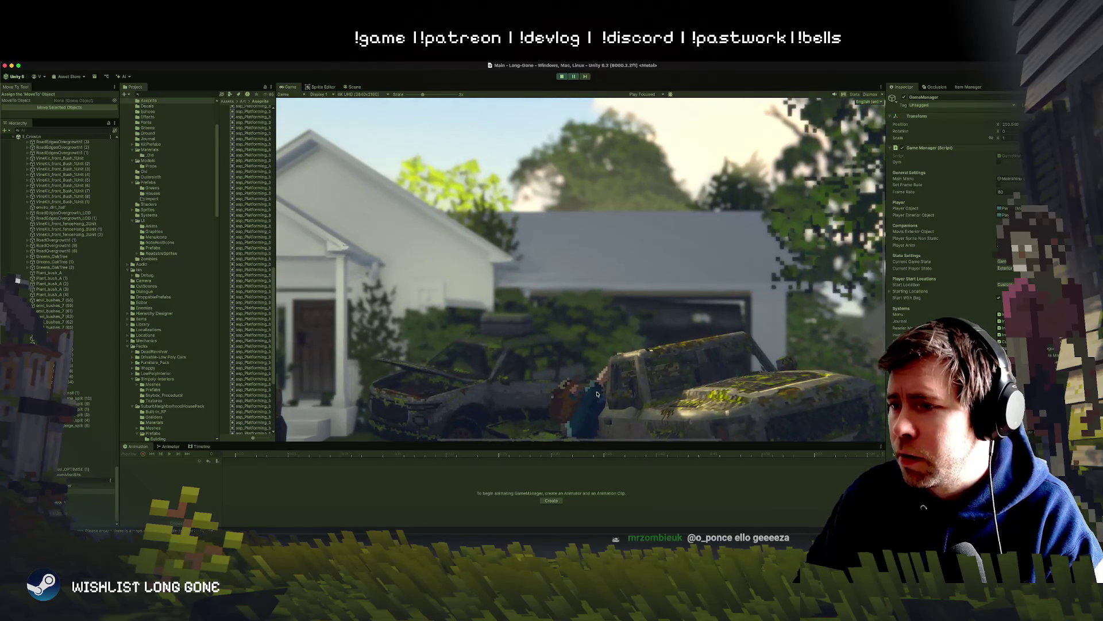
scroll(594, 346, "up", 5)
scroll(580, 261, "up", 3)
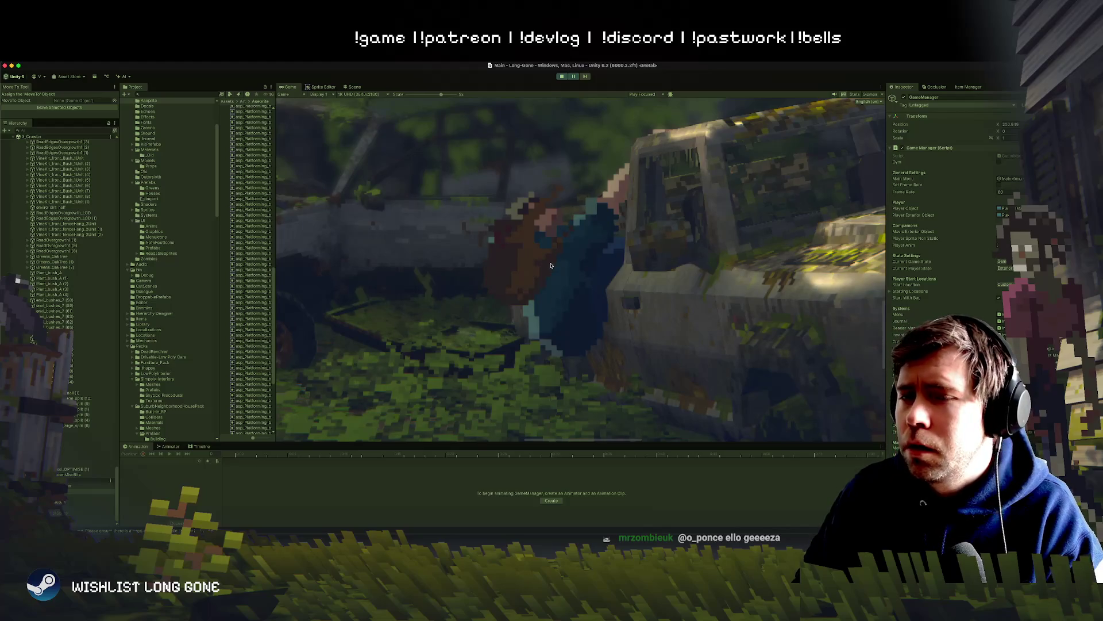
scroll(550, 265, "down", 5)
scroll(544, 302, "down", 2)
scroll(544, 302, "up", 4)
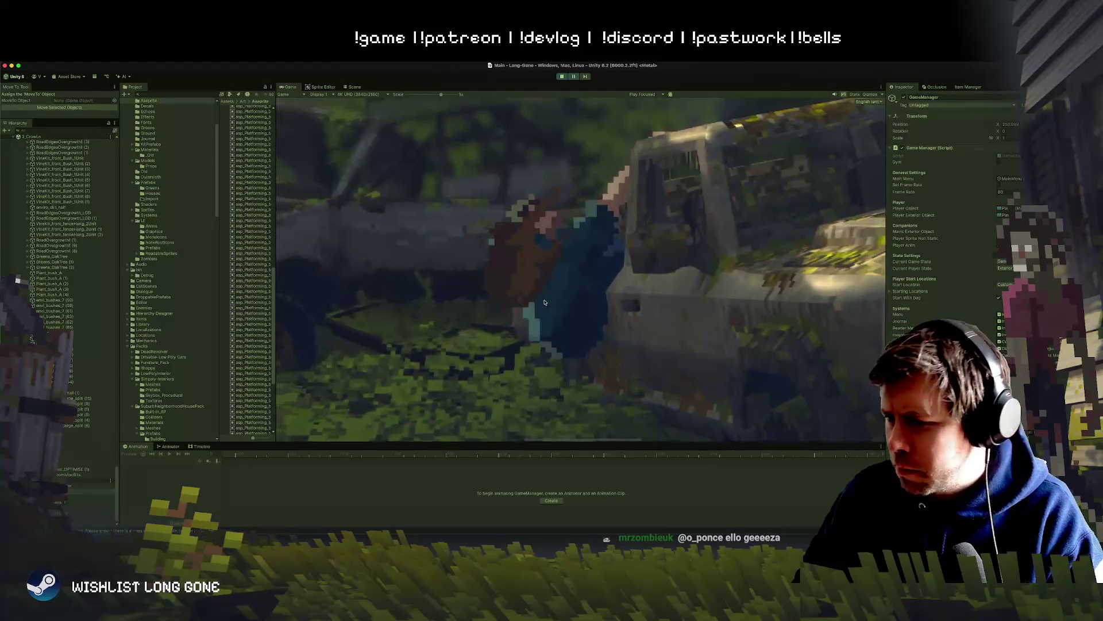
scroll(544, 302, "down", 3)
scroll(544, 302, "up", 1)
scroll(544, 302, "down", 3)
scroll(549, 230, "up", 1)
scroll(555, 154, "up", 4)
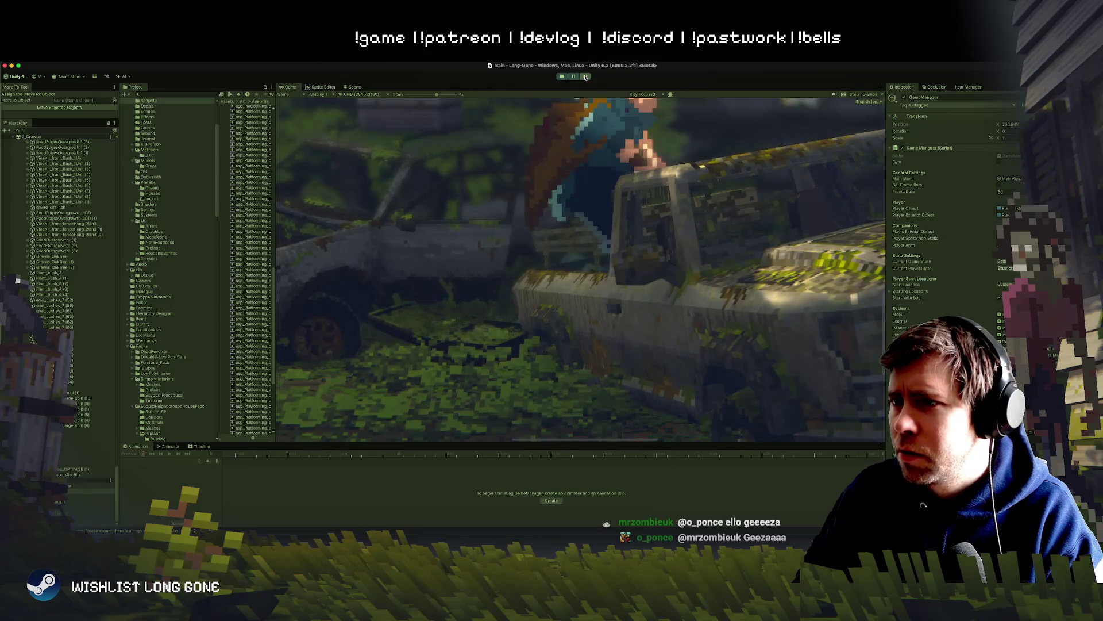
scroll(566, 171, "down", 4)
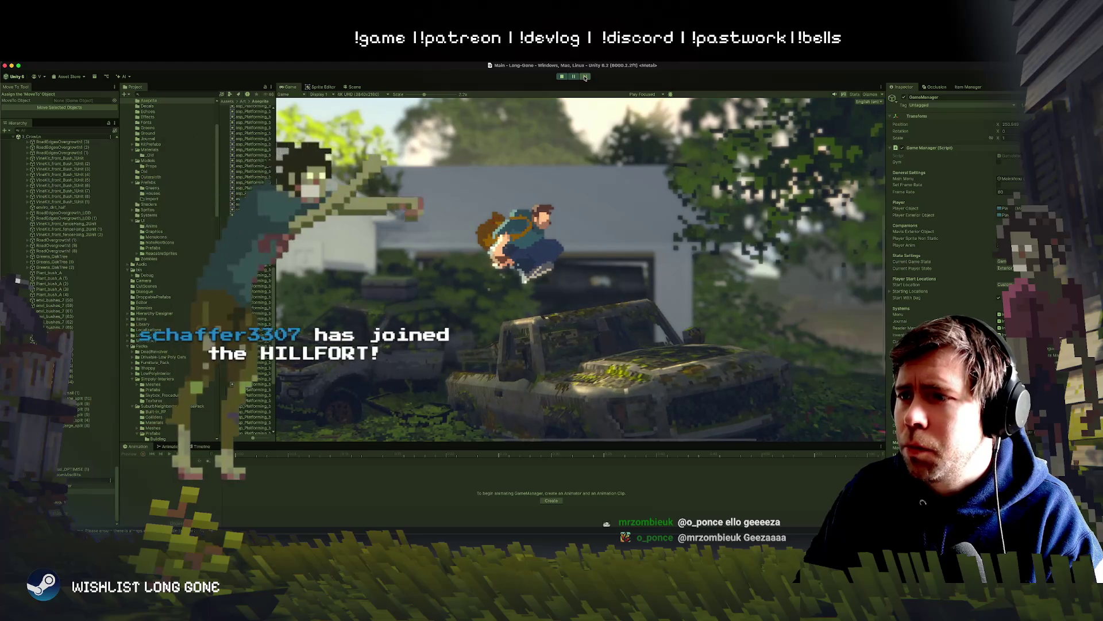
Step the paused game five frames through the jump onto the wrecked car.
left_click(585, 77)
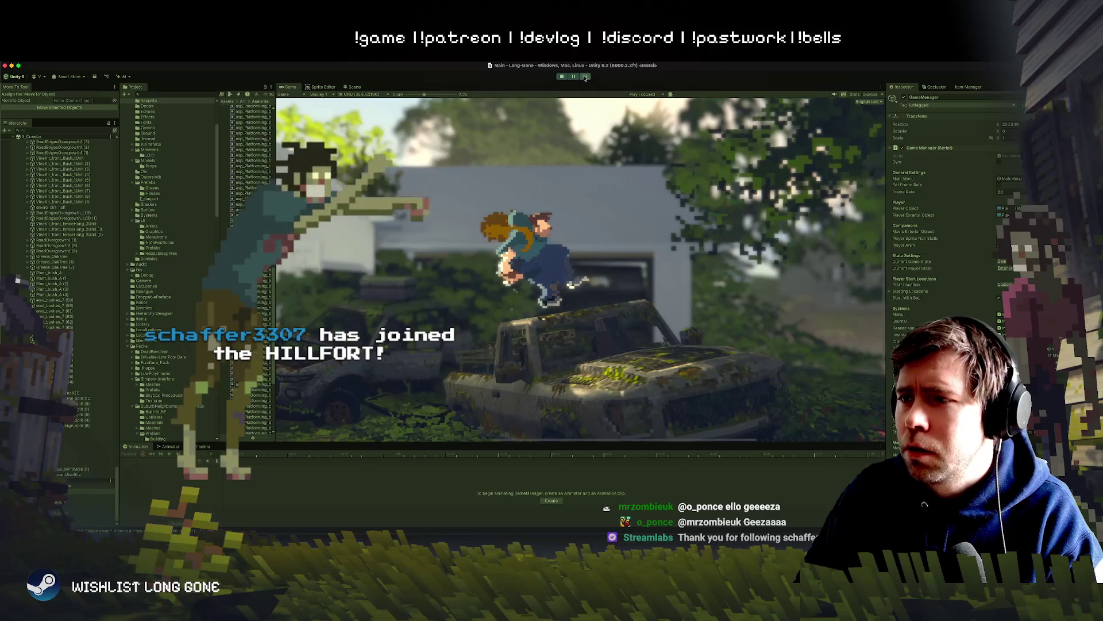
left_click(585, 78)
left_click(585, 78)
left_click(585, 77)
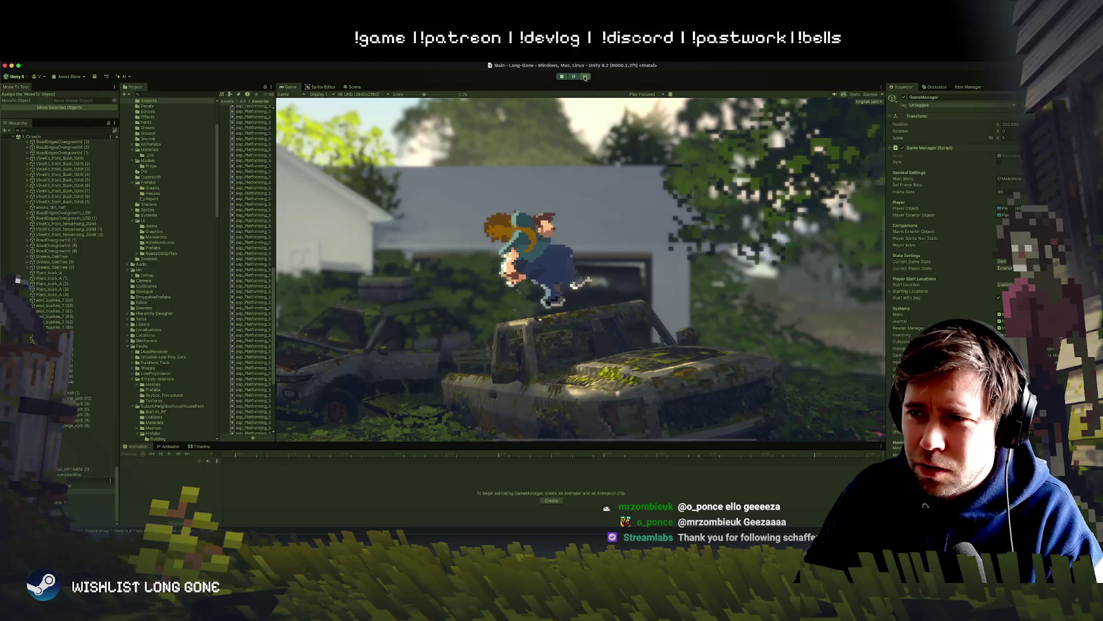
left_click(585, 78)
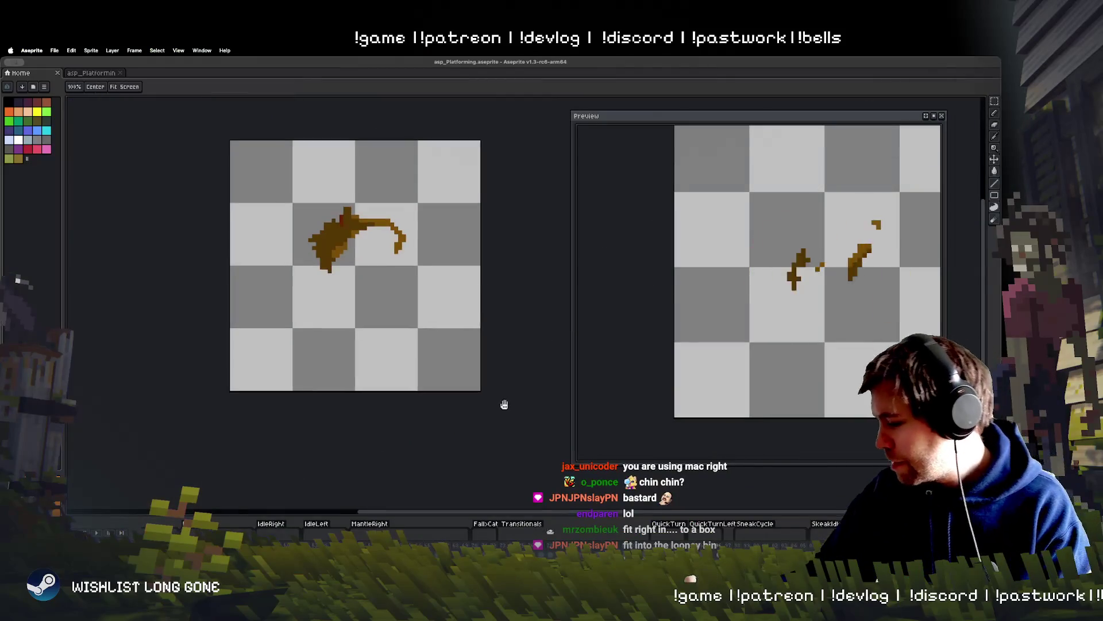
left_click_drag(504, 405, 481, 418)
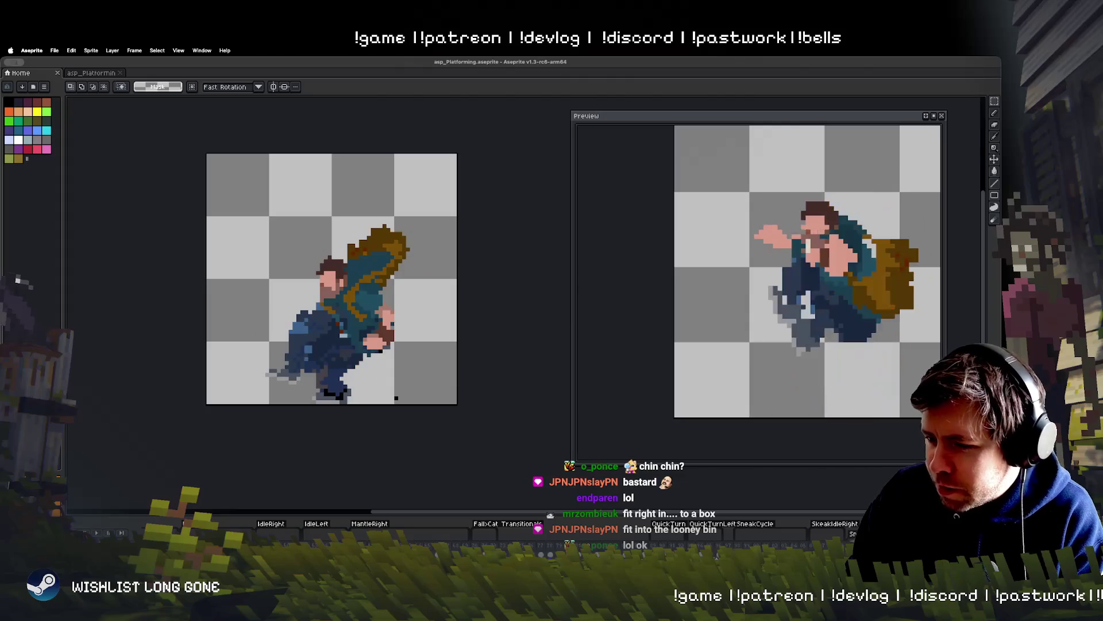
Marquee-select the character's upper body and backpack, then clear the selection.
left_click(995, 101)
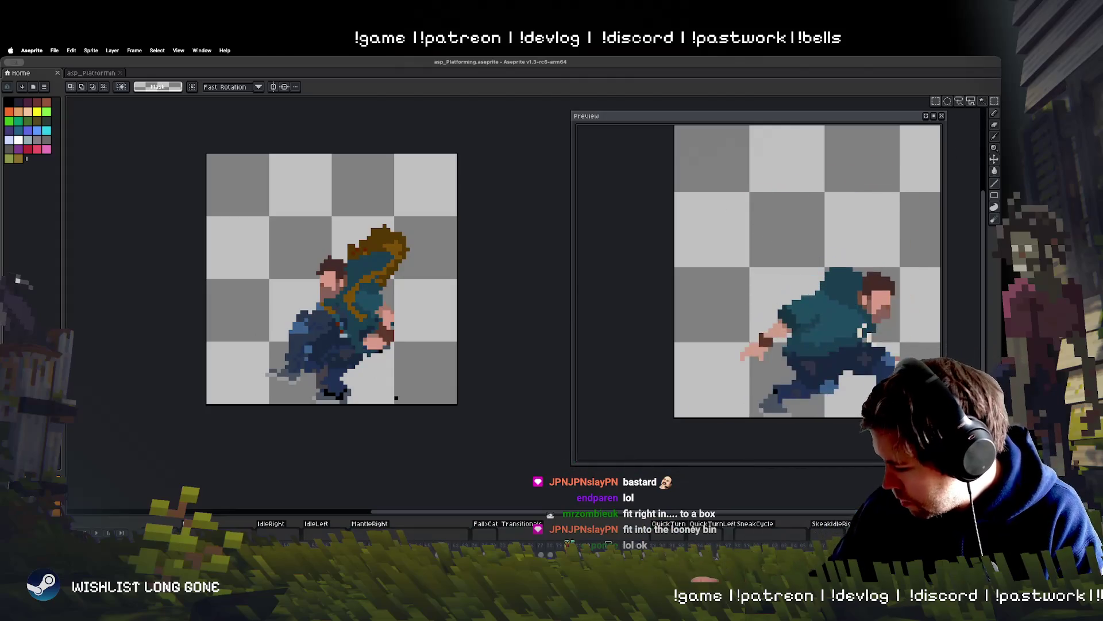
left_click(935, 101)
mouse_move(297, 201)
left_mouse_down()
mouse_move(455, 350)
mouse_move(463, 378)
left_mouse_up()
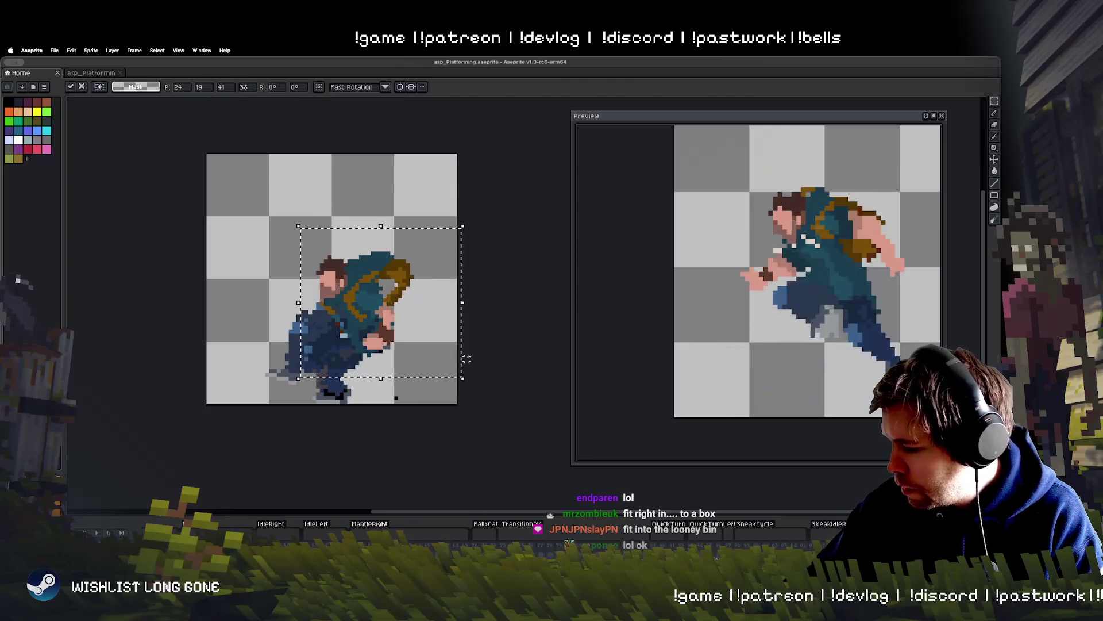
key("super+d")
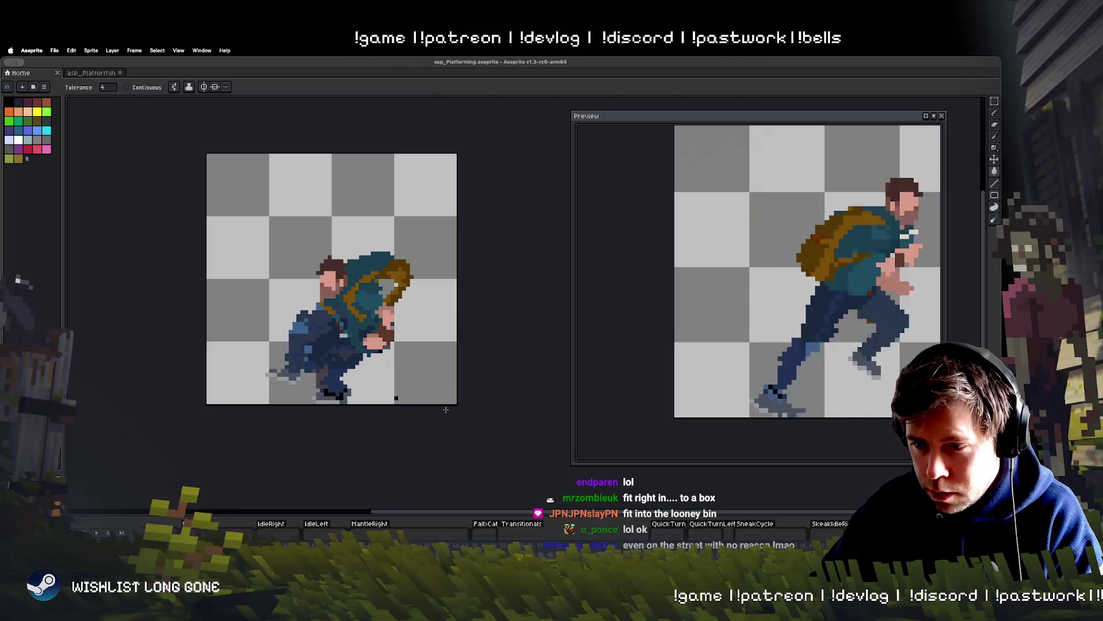
Paint the grey gap inside the backpack brown with the pencil.
key("w")
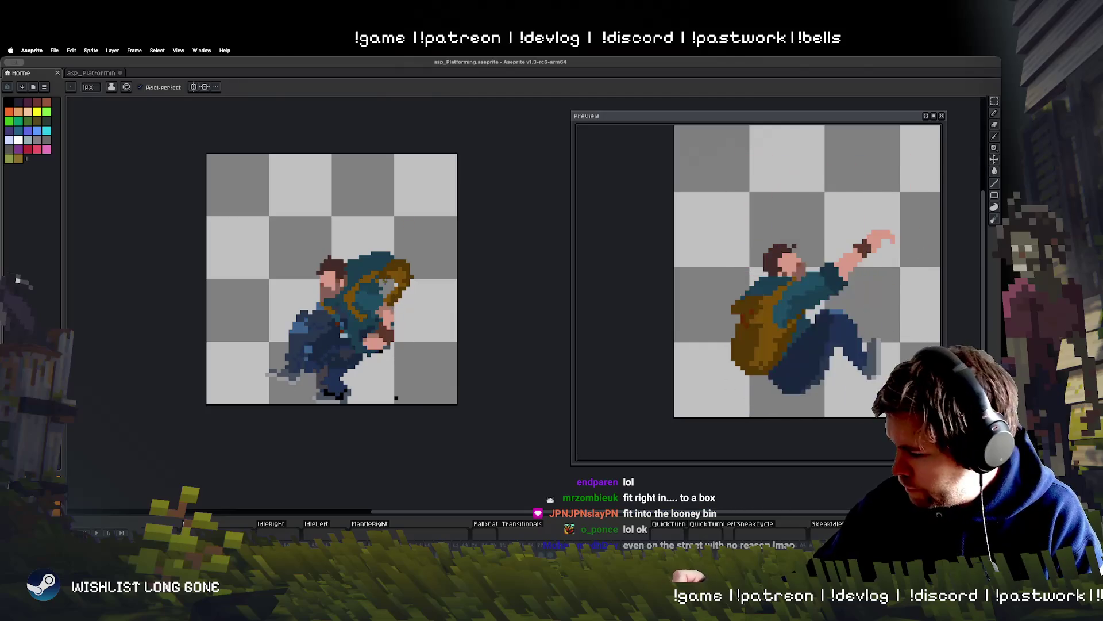
key("super")
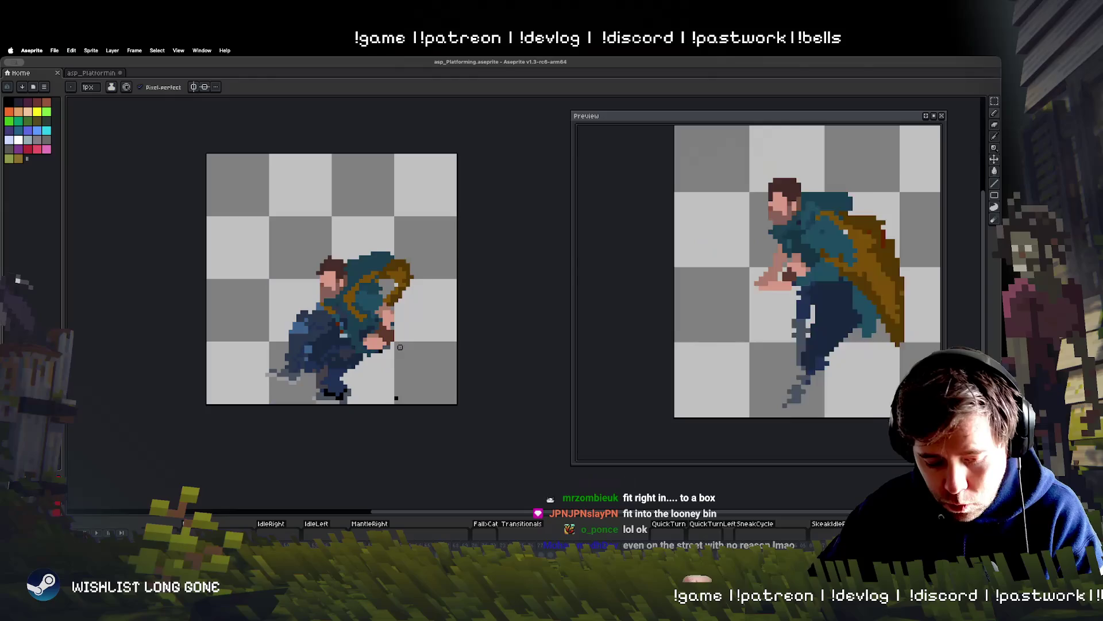
key("b")
left_click_drag(383, 296, 396, 284)
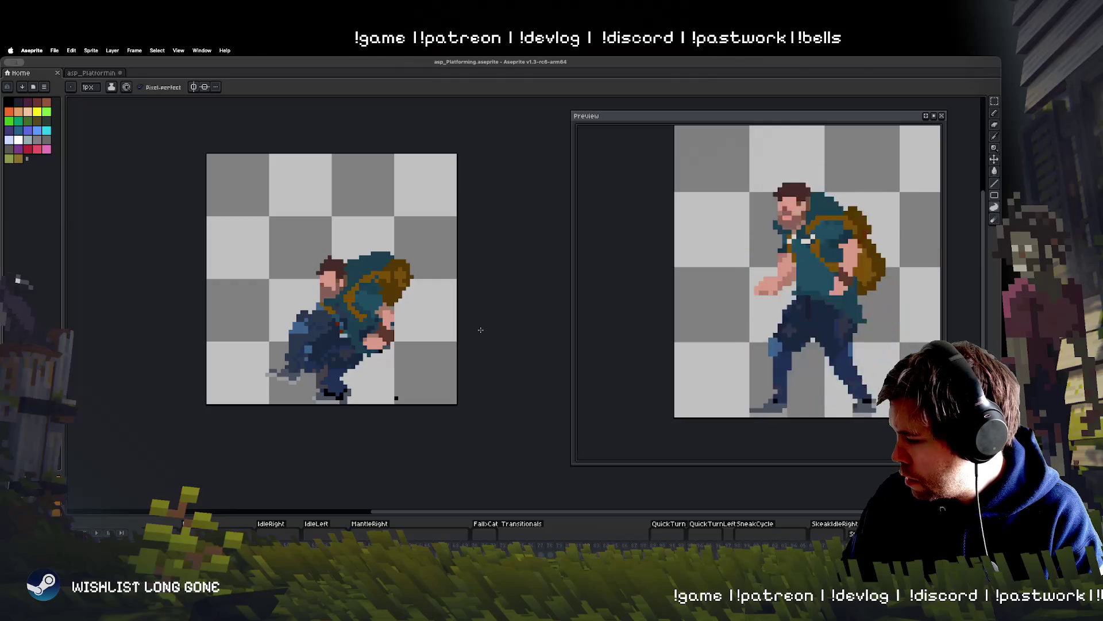
Return to rectangular selection and leave the entire canvas selected.
left_click(994, 101)
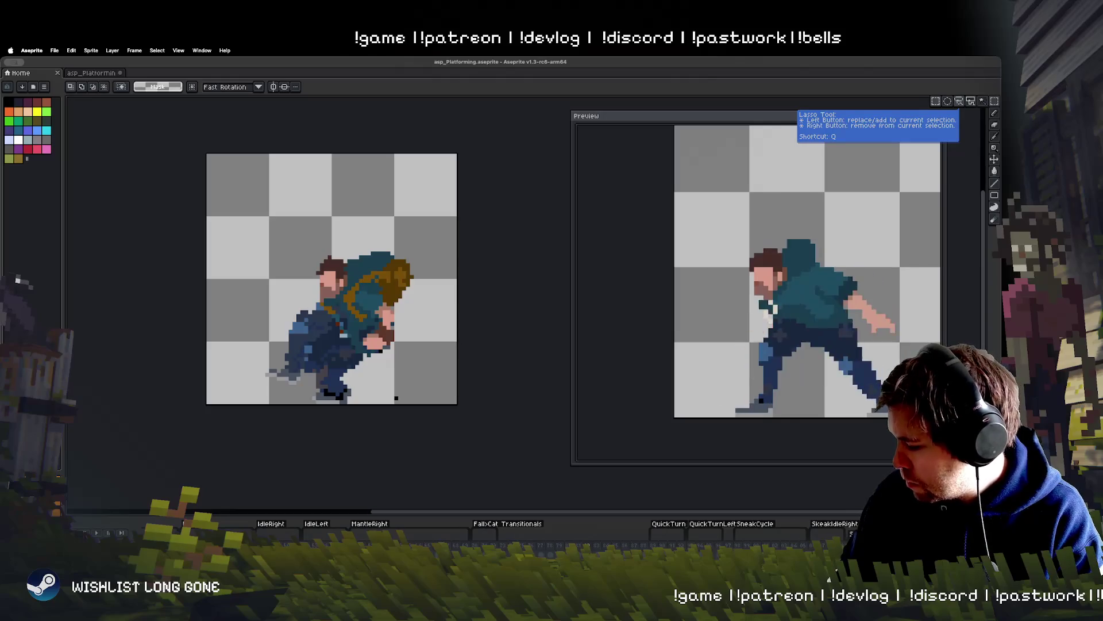
key("ctrl+a")
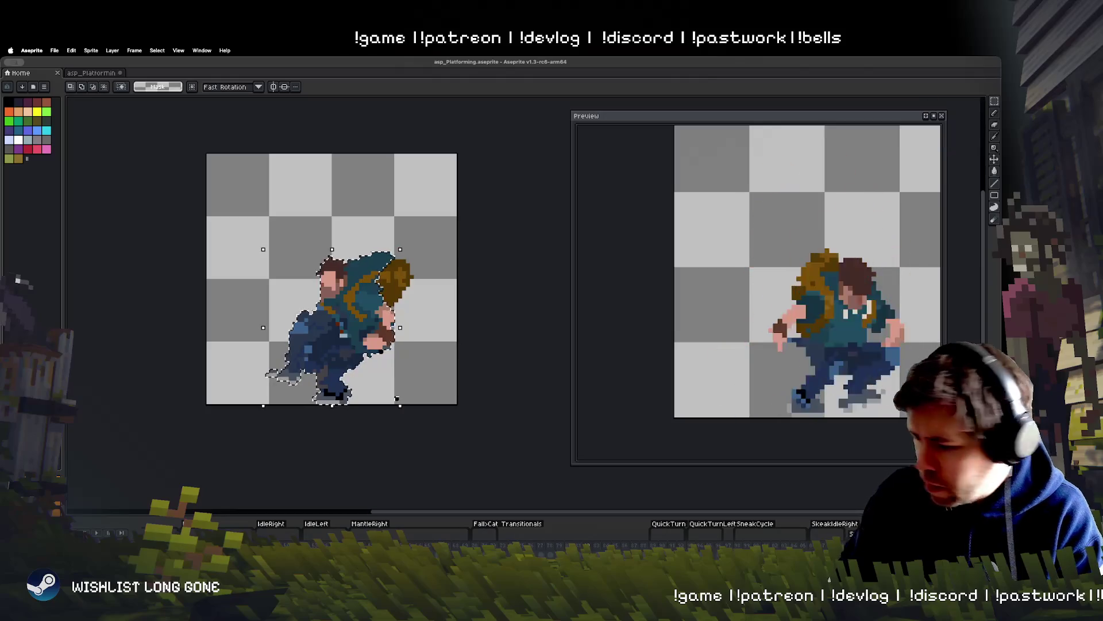
key("ctrl+d")
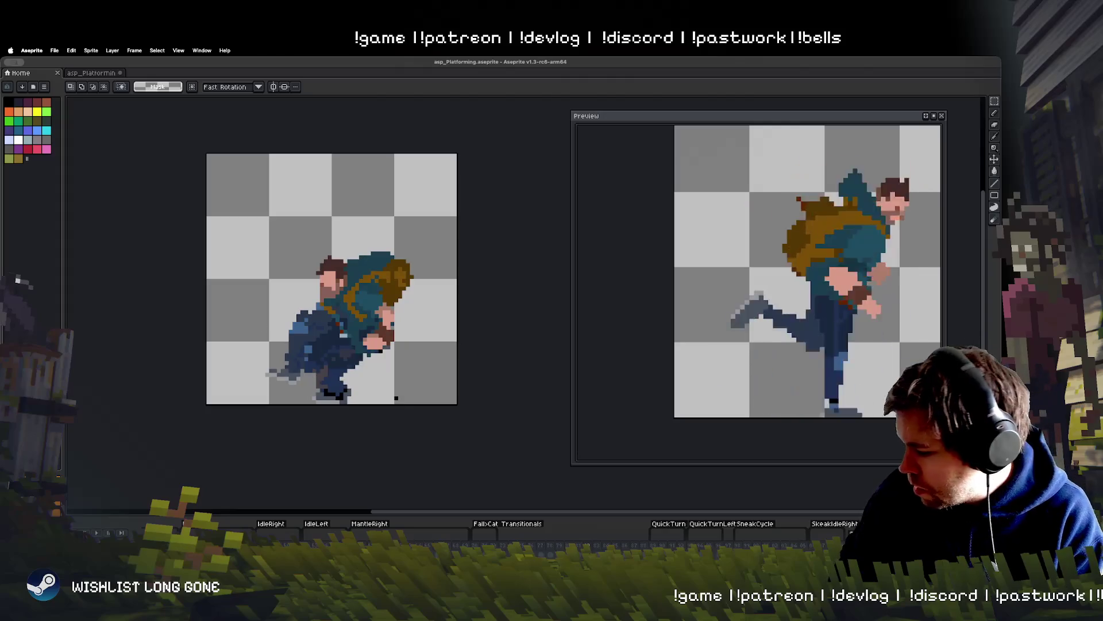
key("ctrl+a")
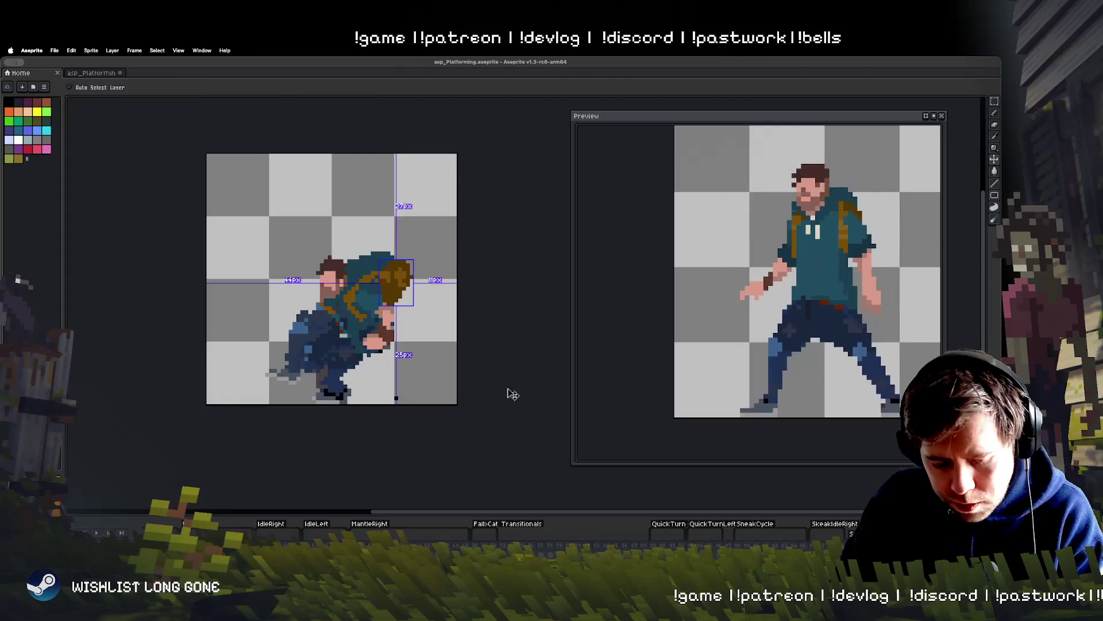
key("ctrl+d")
key("ctrl+a")
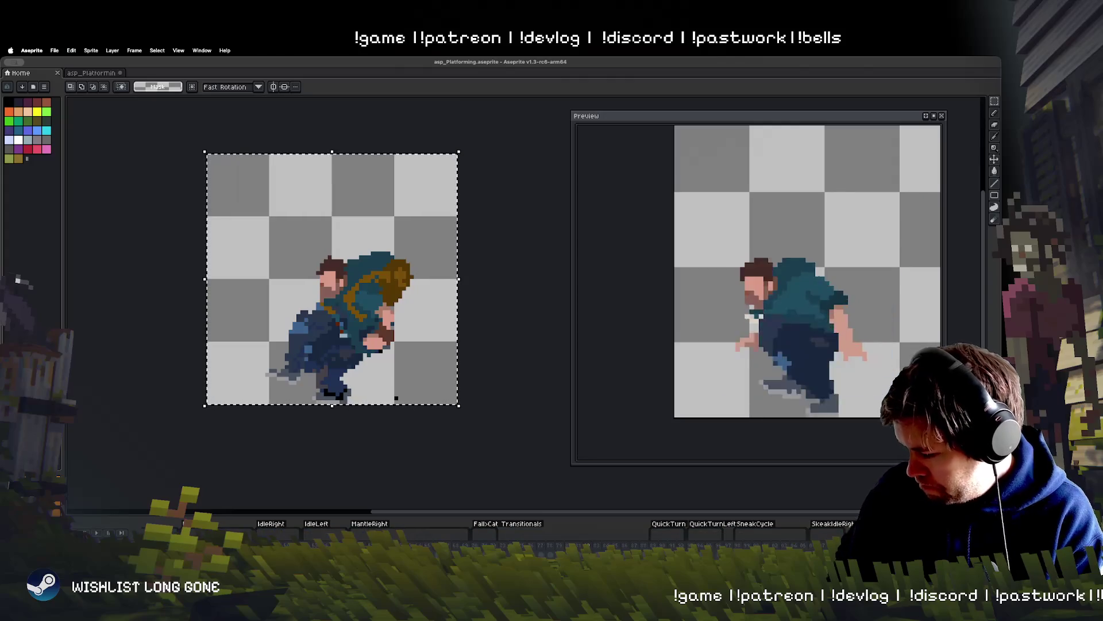
Nudge the crouching frame's contents one pixel right and commit.
key("Right")
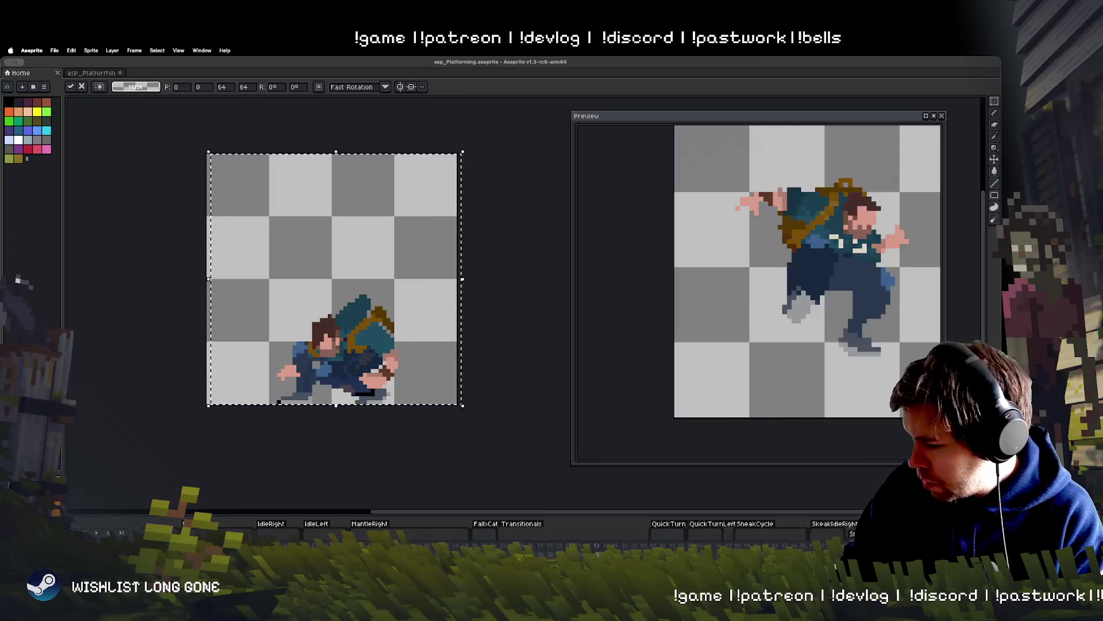
left_click(497, 362)
key("Right")
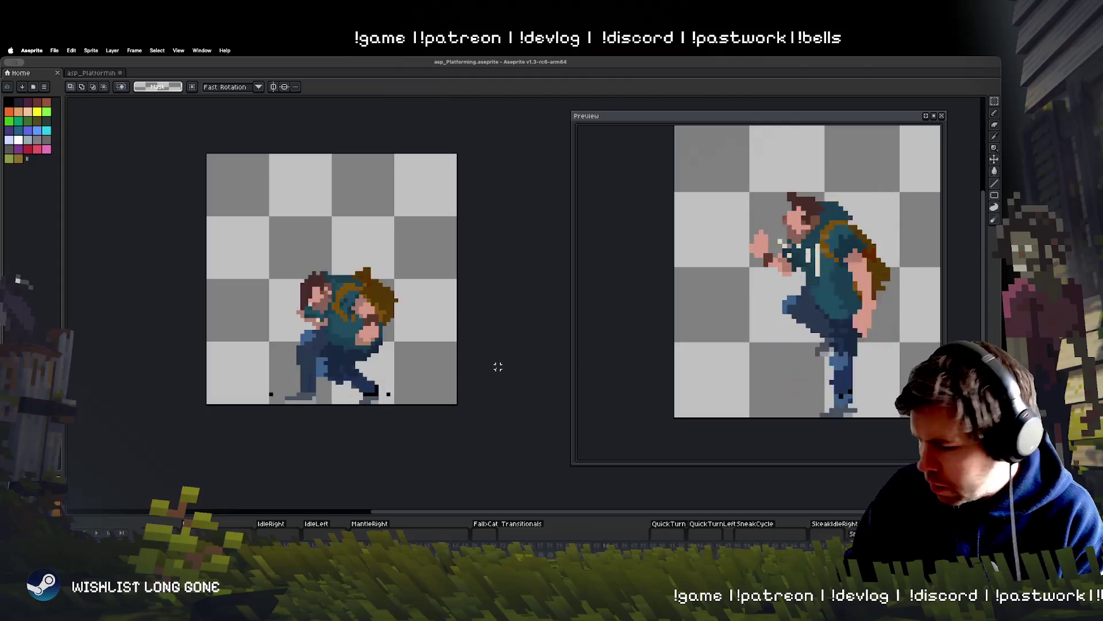
key("Right")
key("Right")
key("Right")
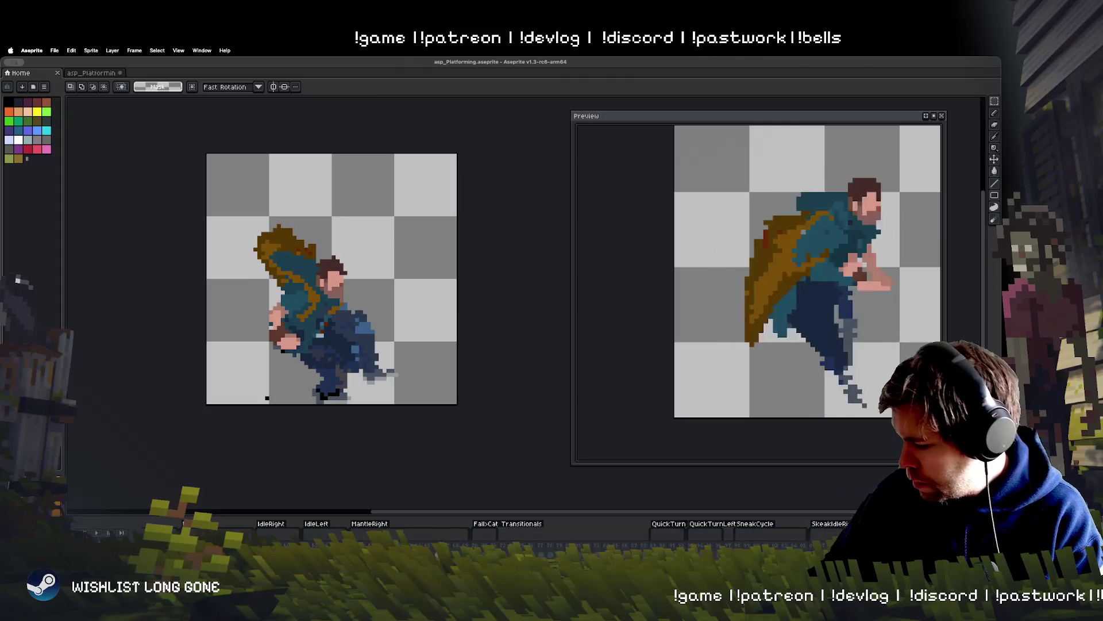
Cut and paste the backpack onto the character's back on another frame, then switch to Unity.
key("ctrl+x")
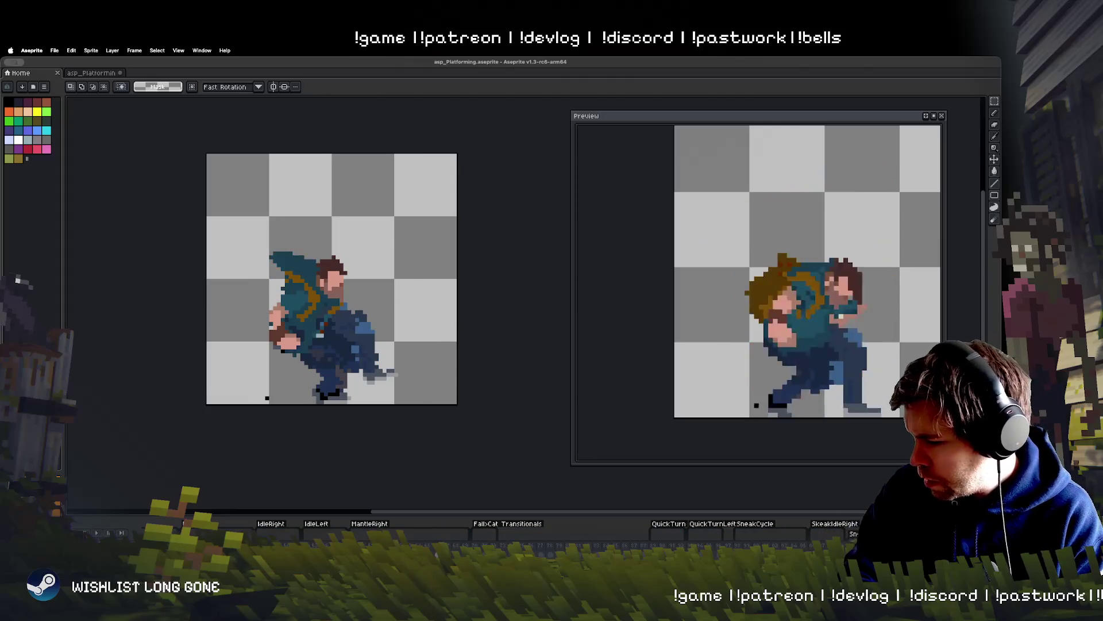
key("ctrl+v")
left_click_drag(394, 281, 267, 279)
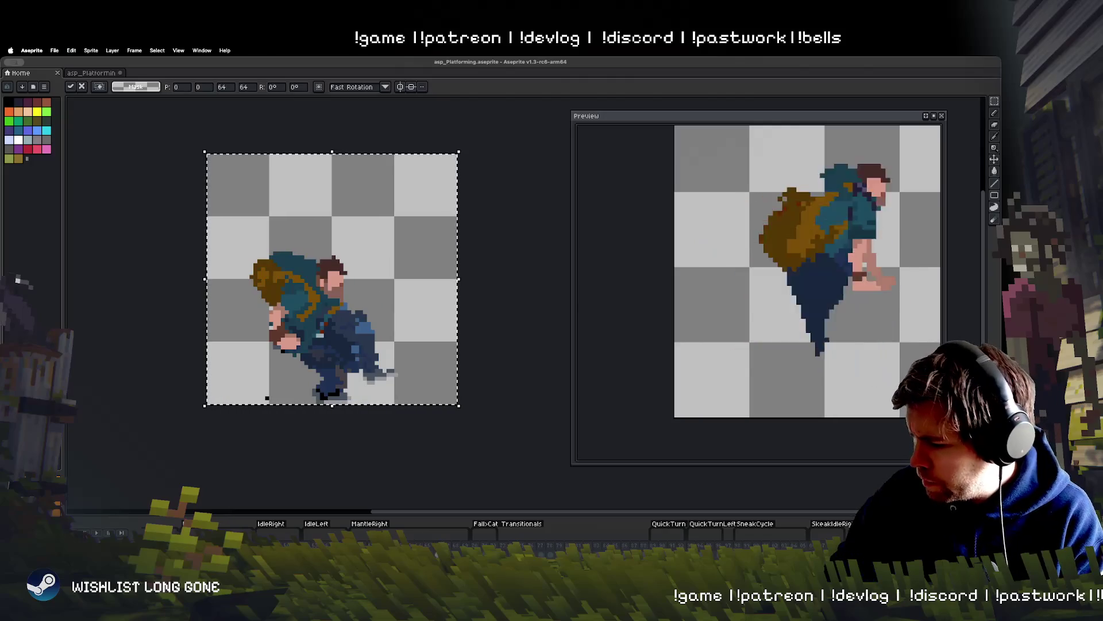
left_click(505, 339)
key("Right")
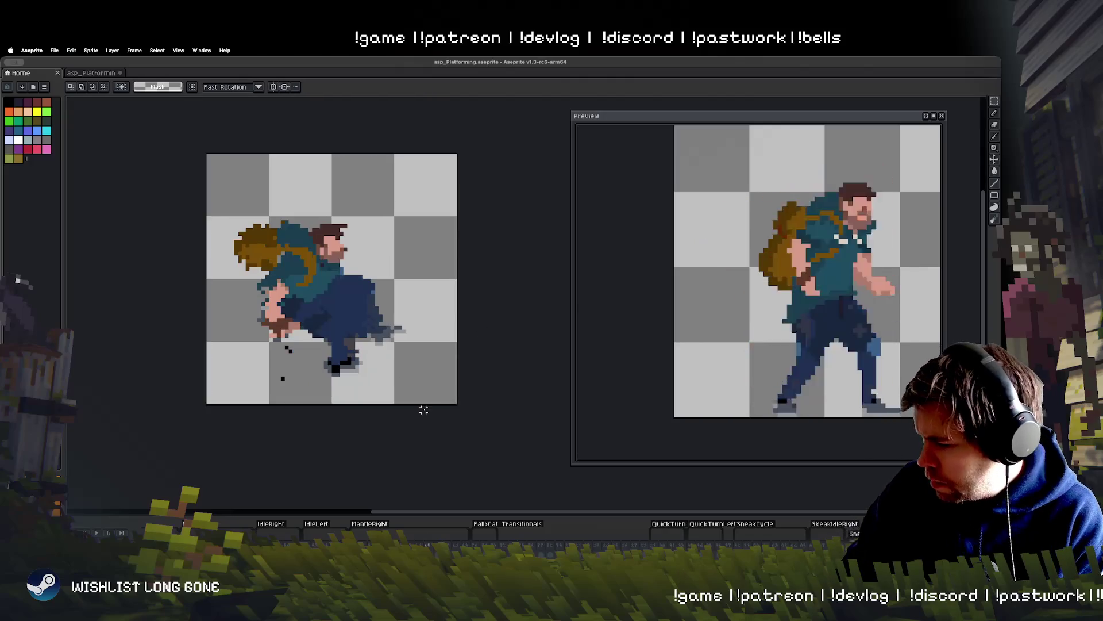
key("Right")
key("Right")
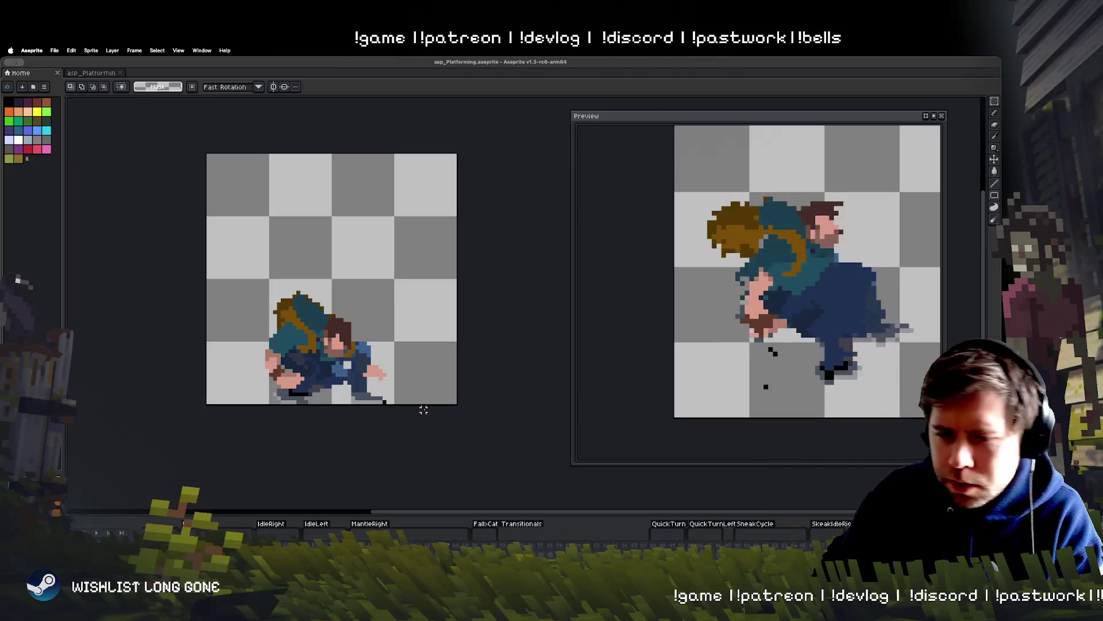
key("super+Tab")
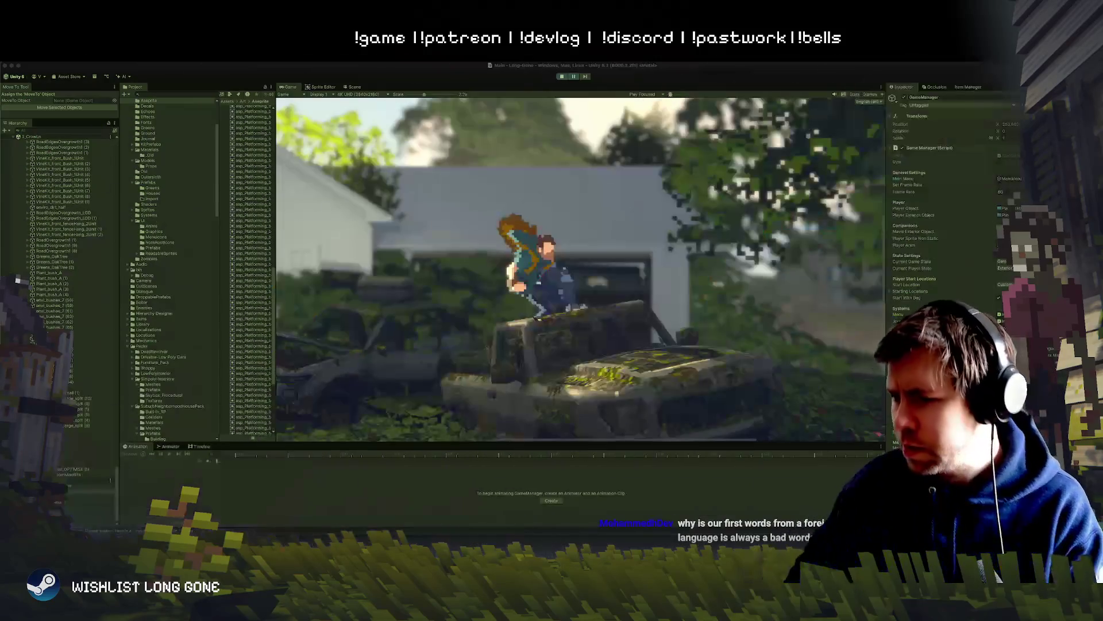
Focus Unity, then stop and restart play mode so the game reloads.
left_click(574, 272)
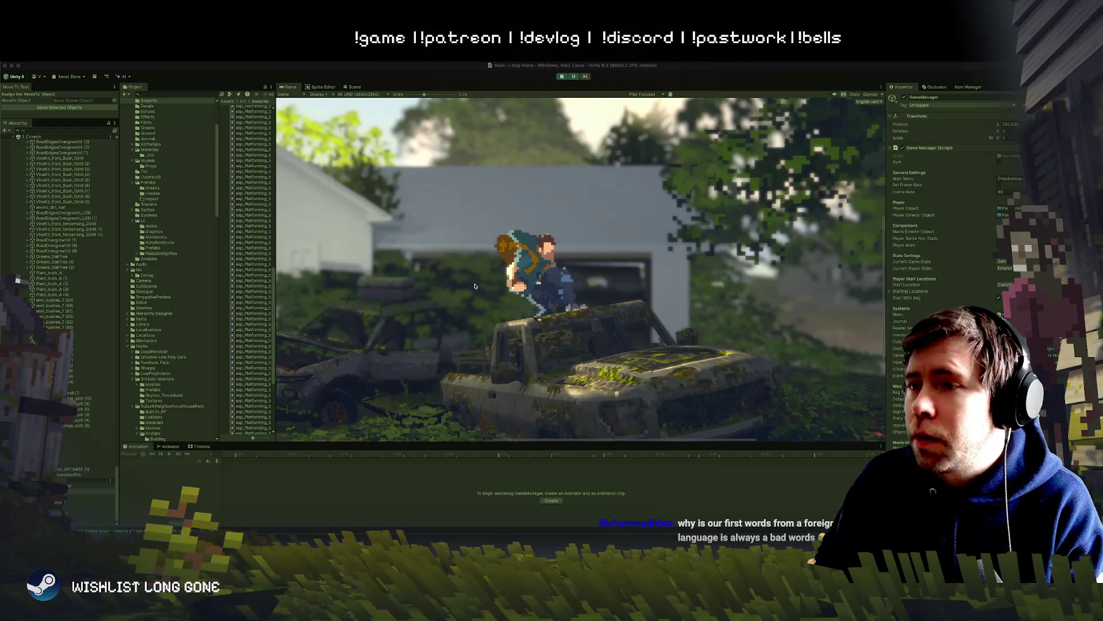
left_click(581, 67)
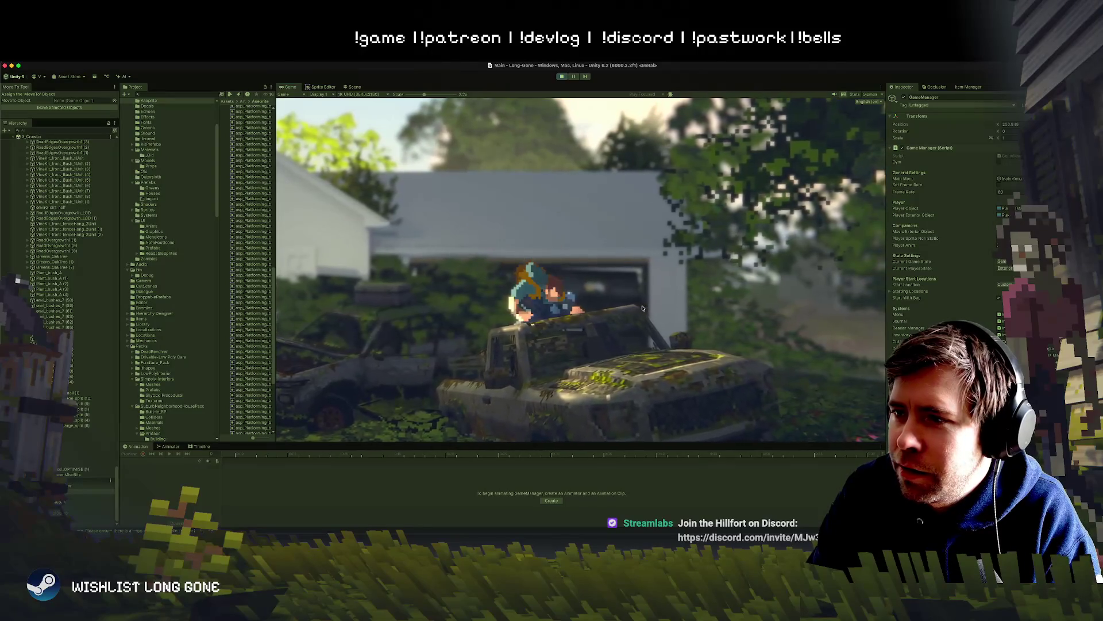
left_click(562, 75)
left_click(563, 76)
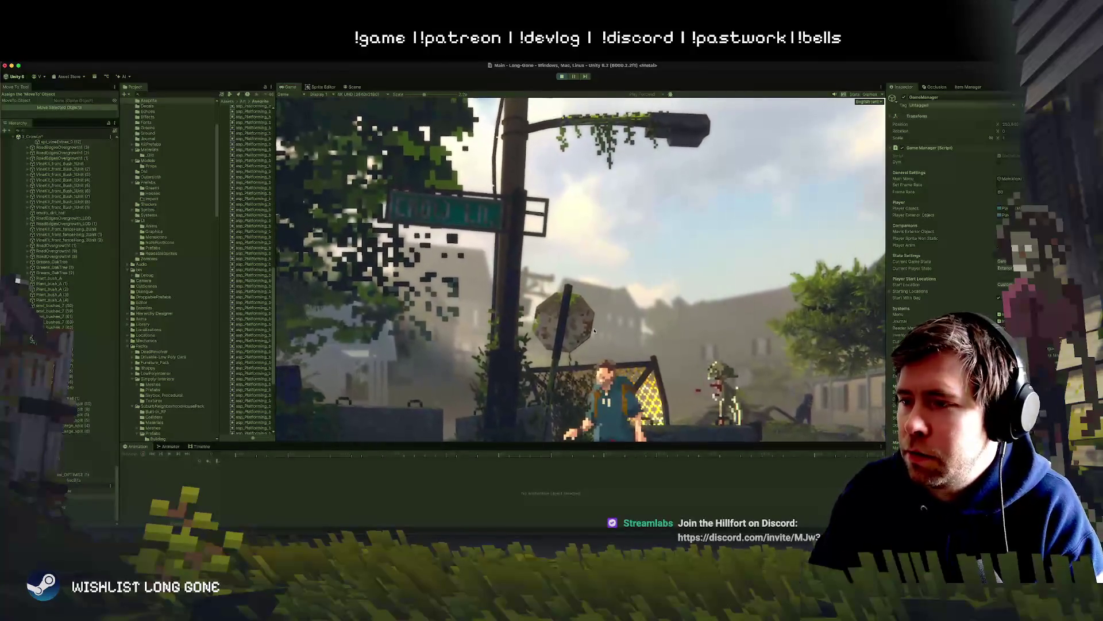
Drag the Game view Scale slider from 2.2x down to 1.5x.
left_click_drag(424, 94, 406, 94)
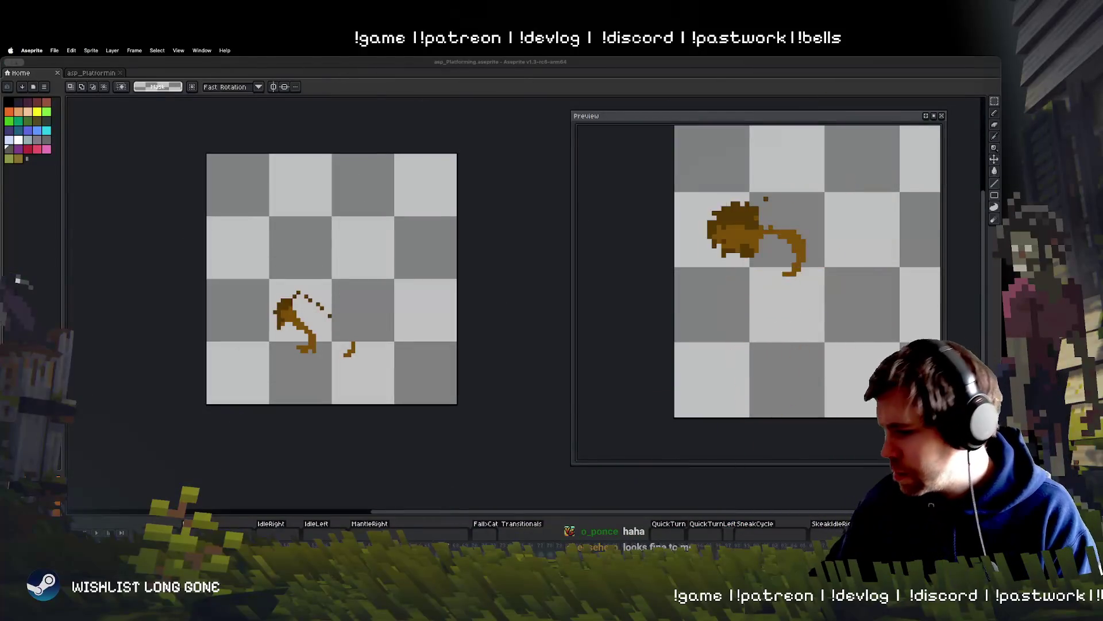
In Aseprite, play through the frames, then switch to the 1px pixel-perfect Pencil.
left_click(484, 420)
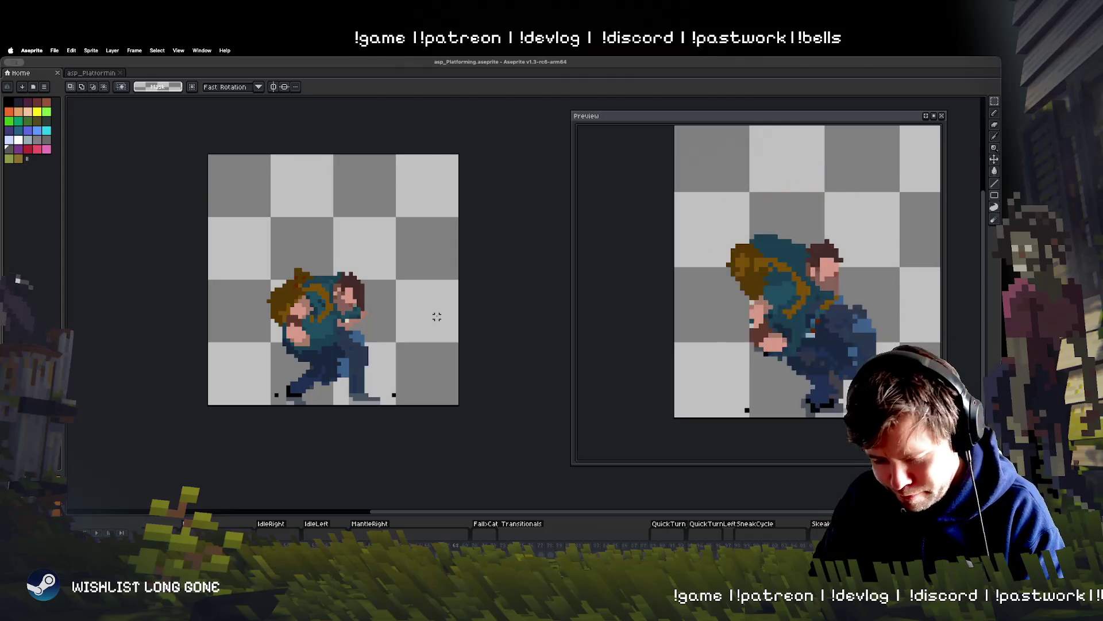
key("Return")
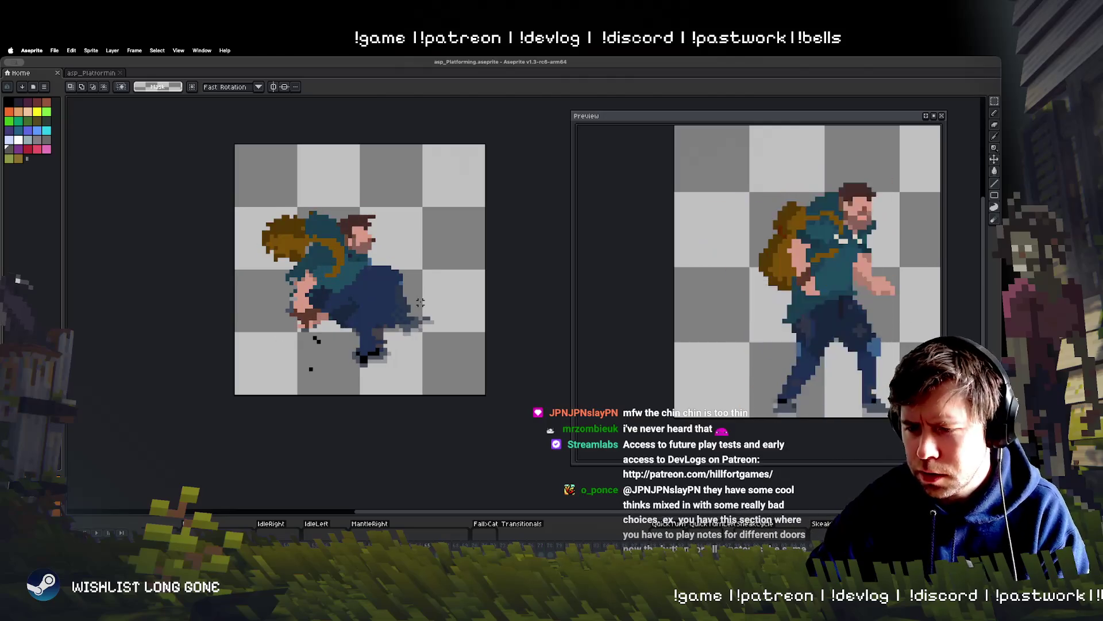
key("b")
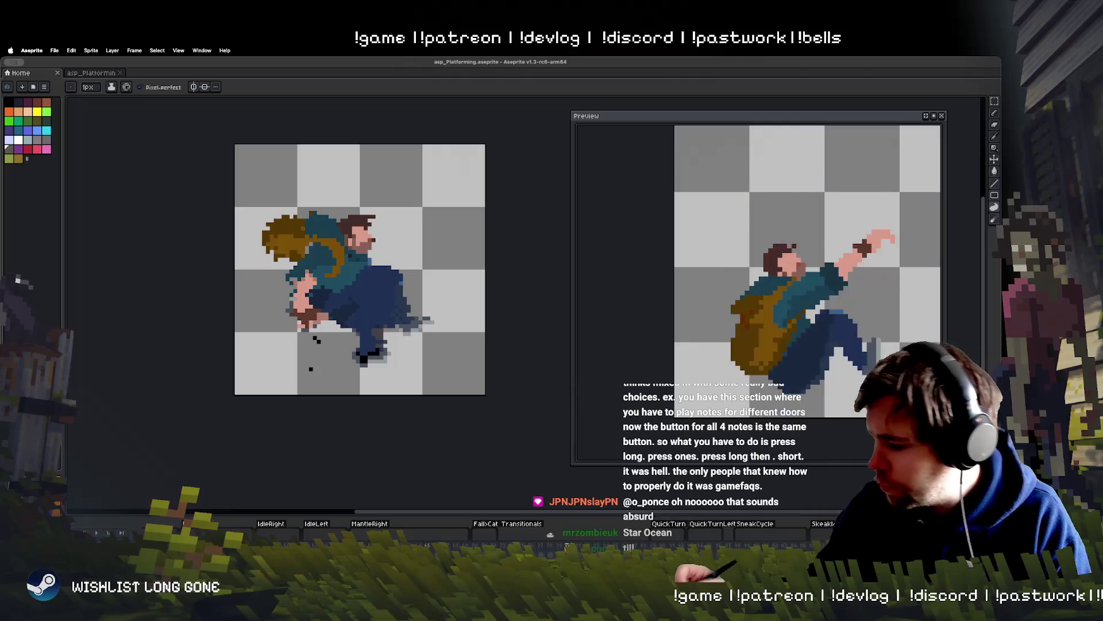
scroll(303, 237, "left", 2)
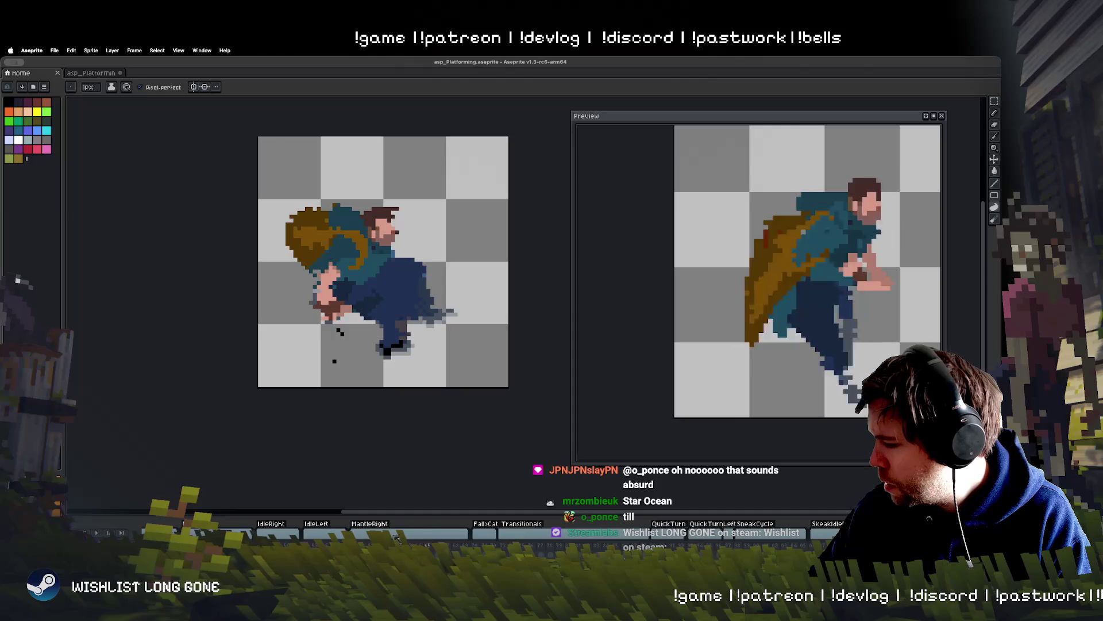
Step back and forth through the jump frames and play them, settling on the hunched, hands-forward pose.
scroll(366, 289, "down", 2)
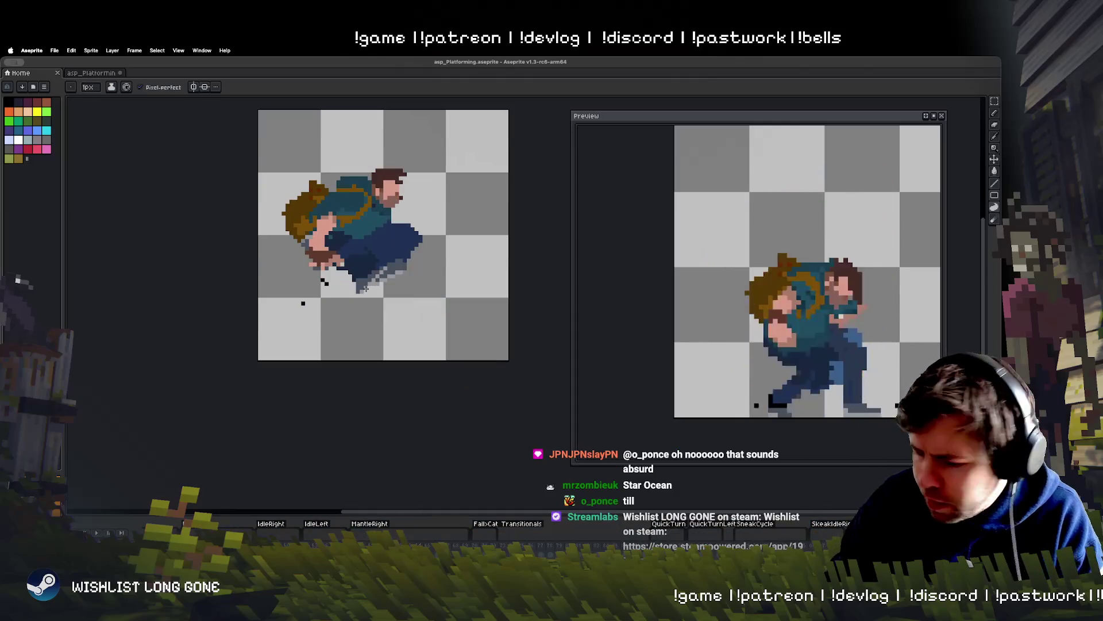
key("Right")
key("Right")
key("Left")
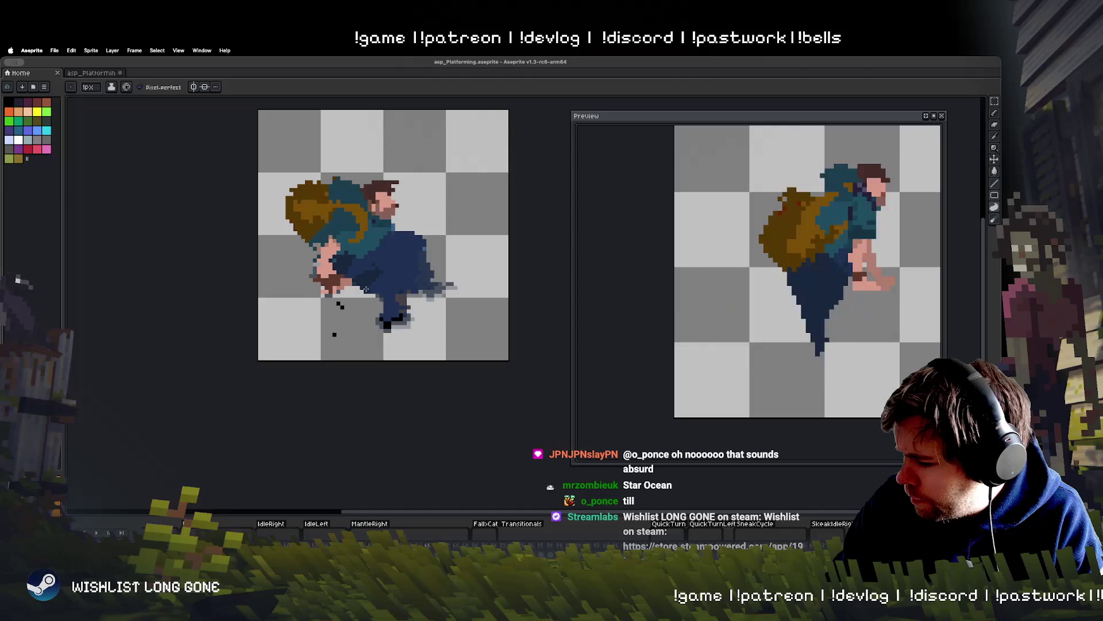
key("Left")
key("Right")
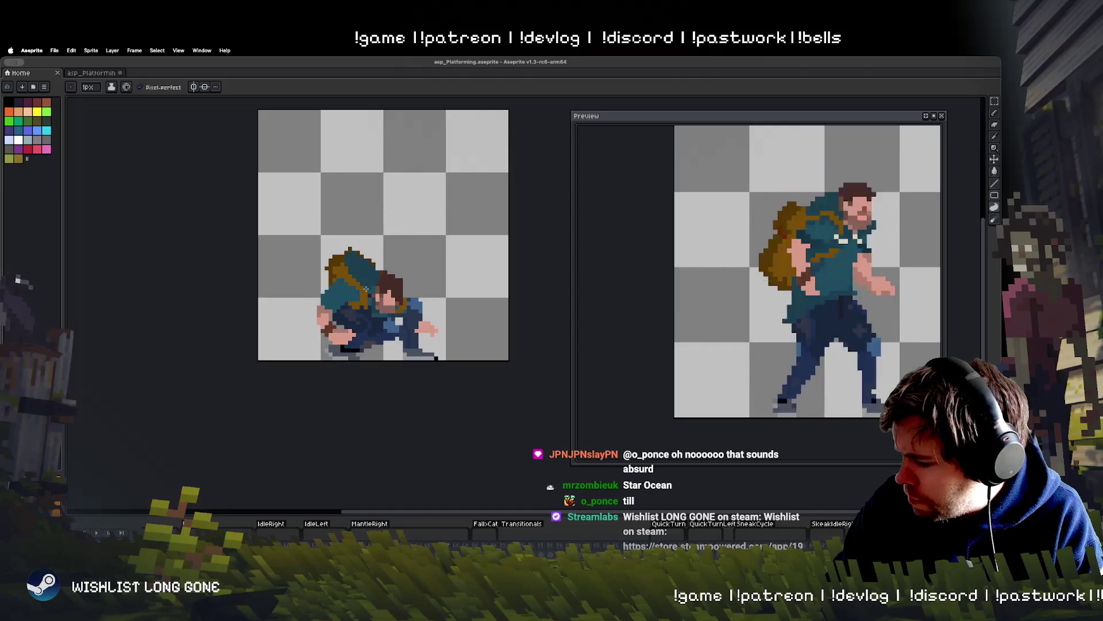
key("Right")
key("Right")
key("Right")
key("Right")
key("Right")
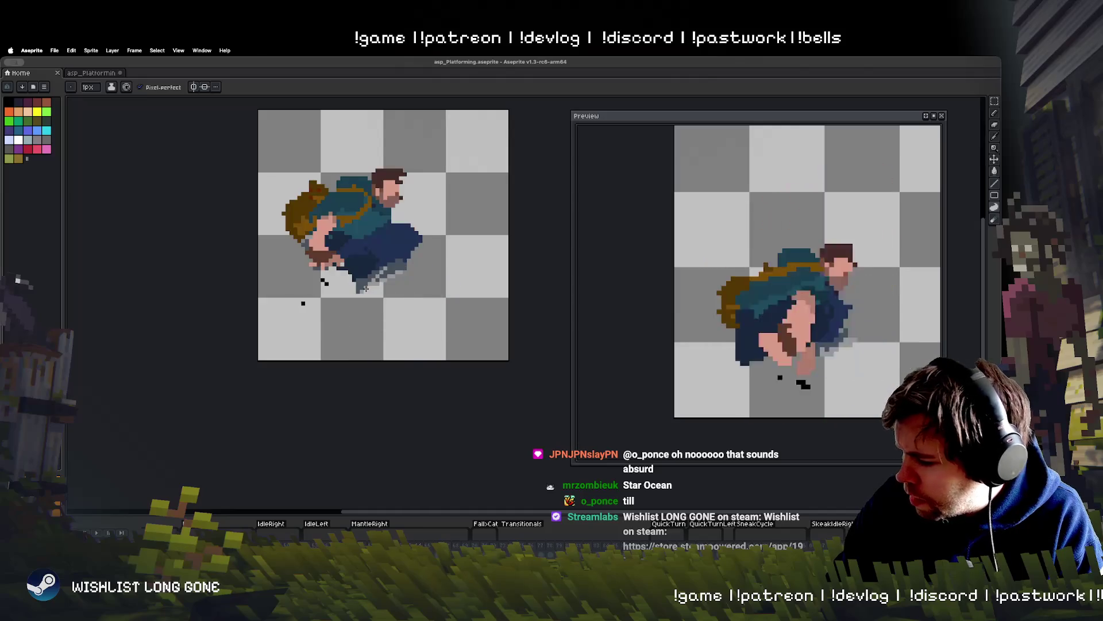
key("Right")
key("Right")
key("Left")
key("Left")
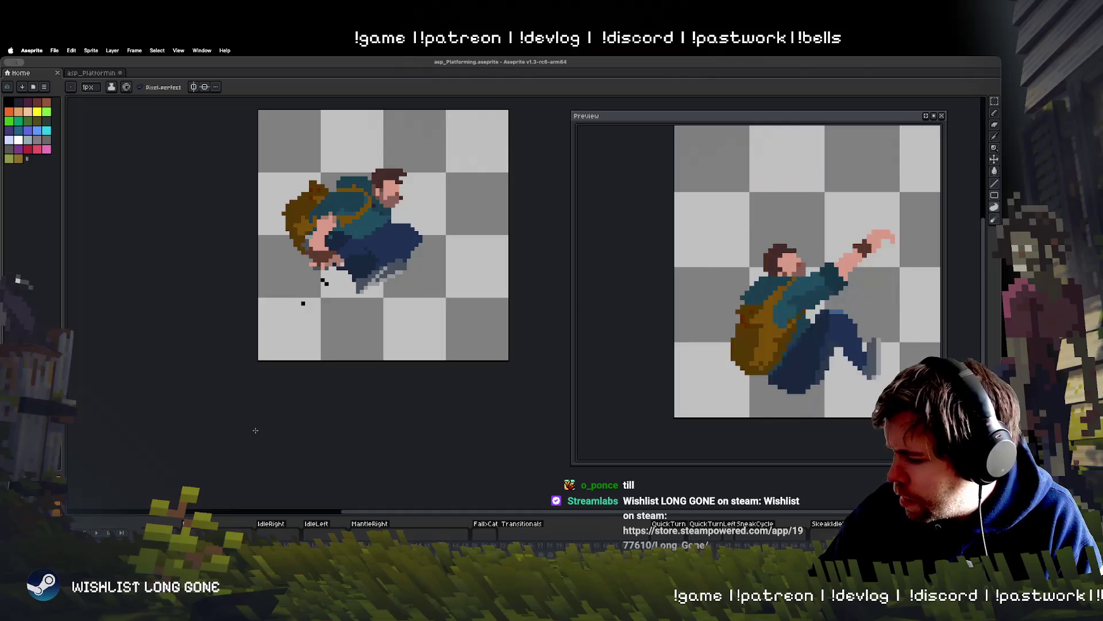
key("Return")
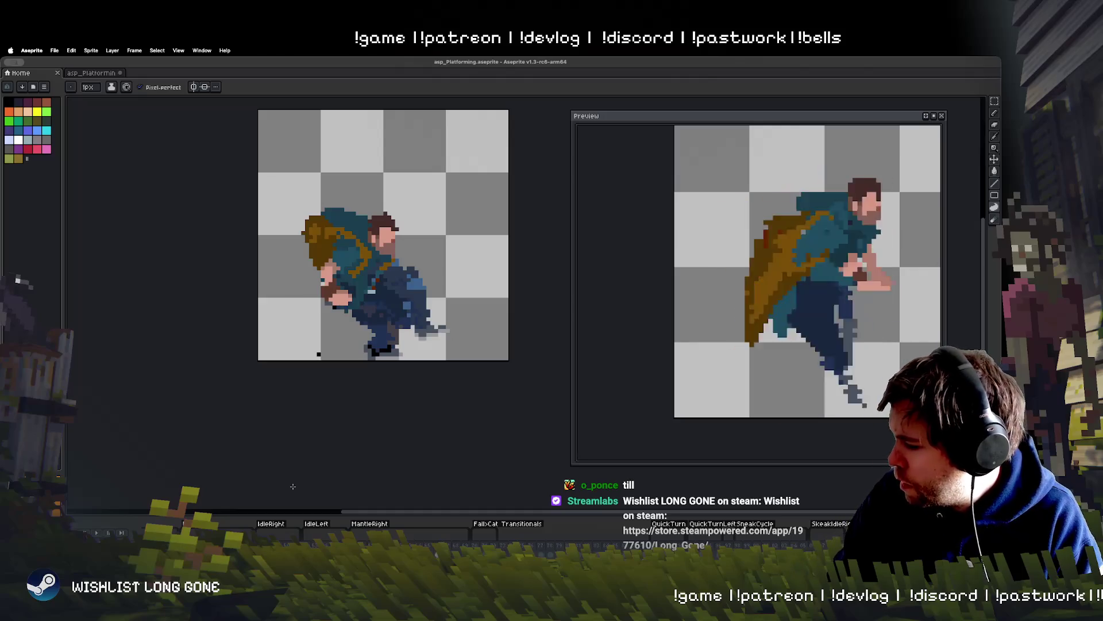
key("Return")
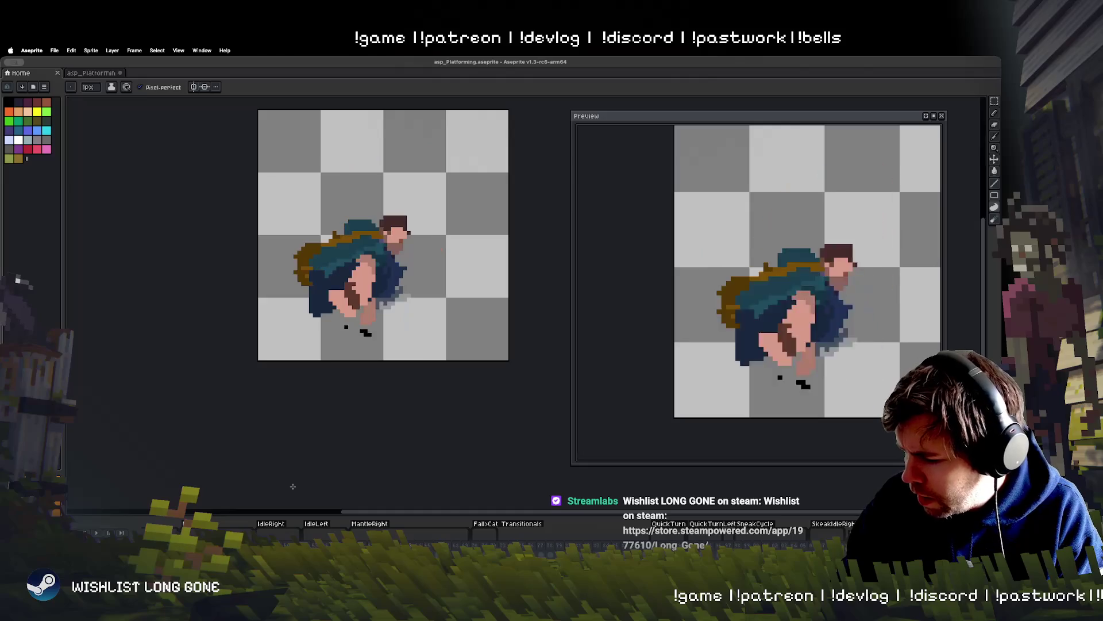
Drag the backpack further left on the hunched frame, then draw a brown stroke above it on a later frame.
left_click_drag(326, 233, 290, 264)
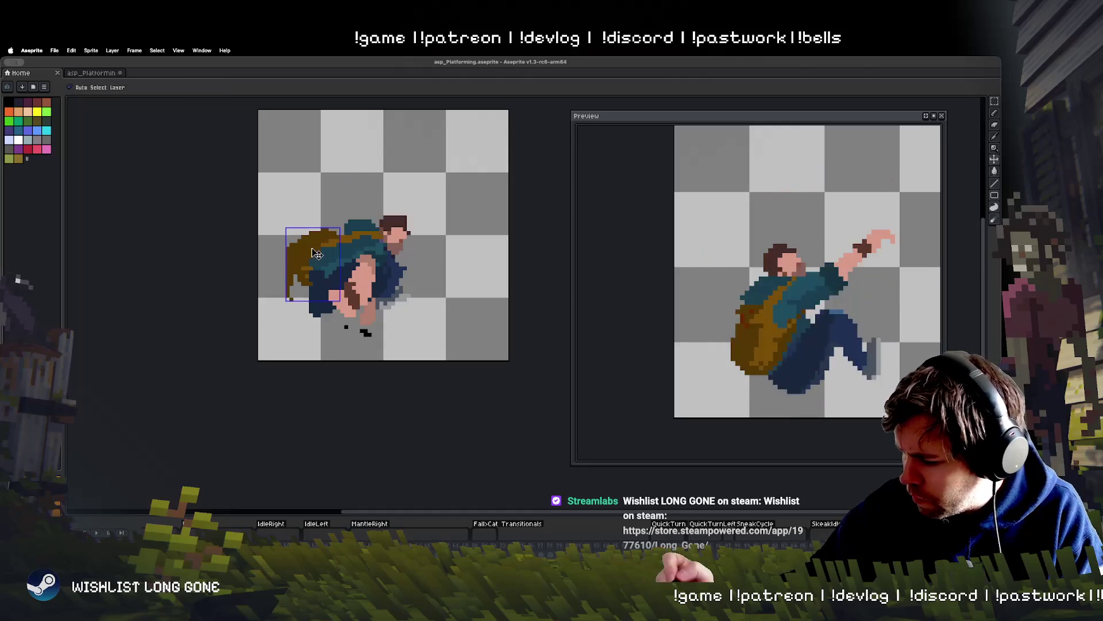
mouse_move(285, 251)
left_mouse_down()
mouse_move(288, 274)
mouse_move(291, 261)
left_mouse_up()
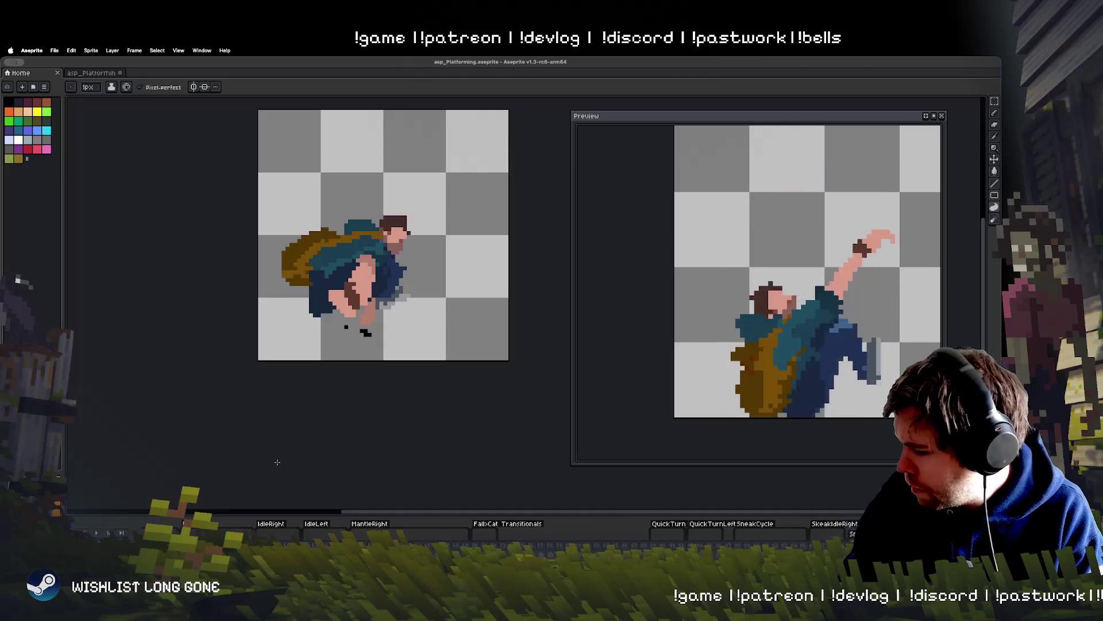
key("Right")
key("Right")
key("Right")
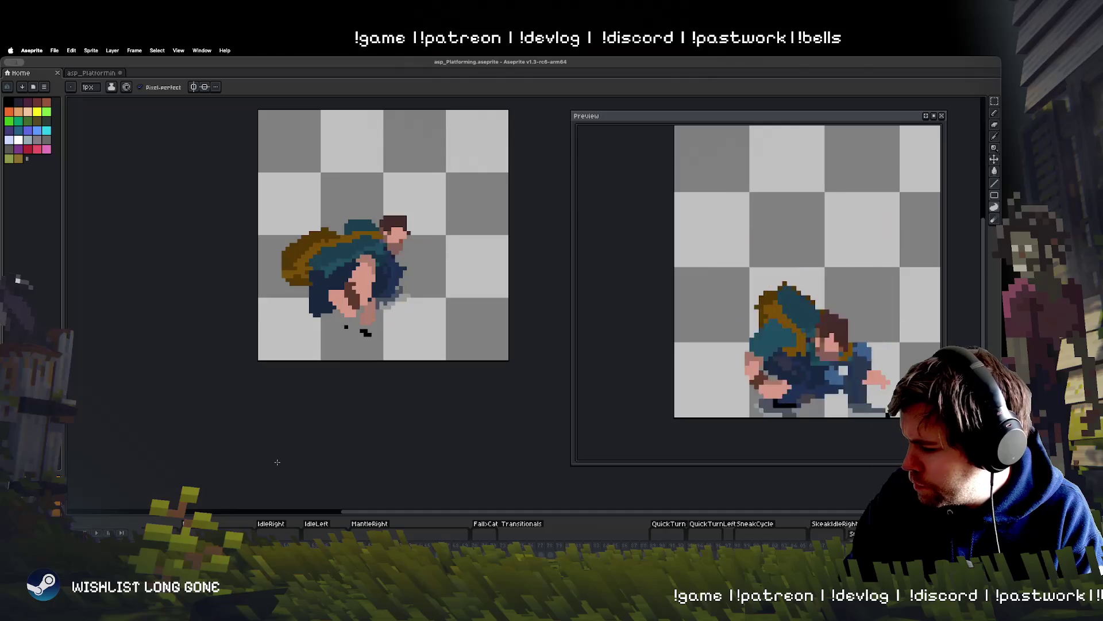
key("Right")
key("Right")
key("Right")
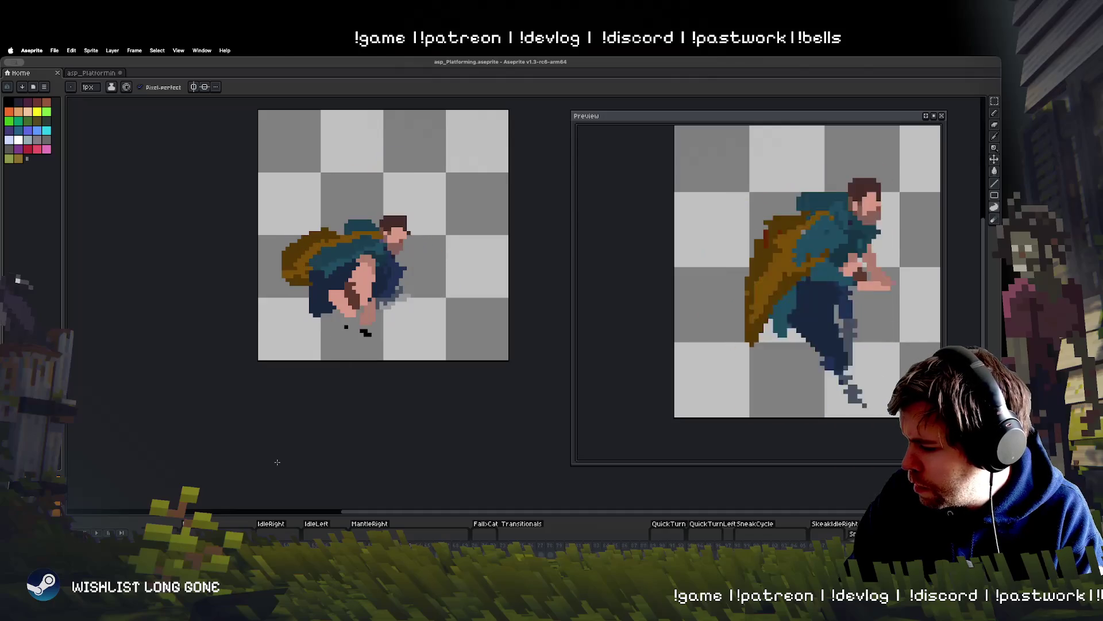
key("Right")
key("Right")
key("Right")
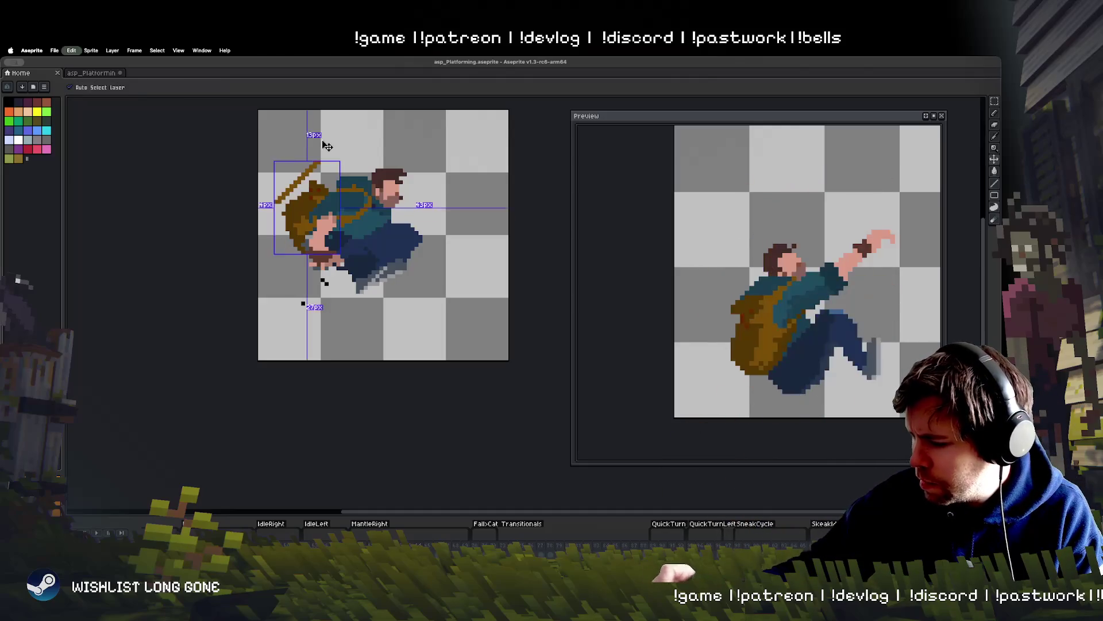
left_click_drag(329, 159, 276, 189)
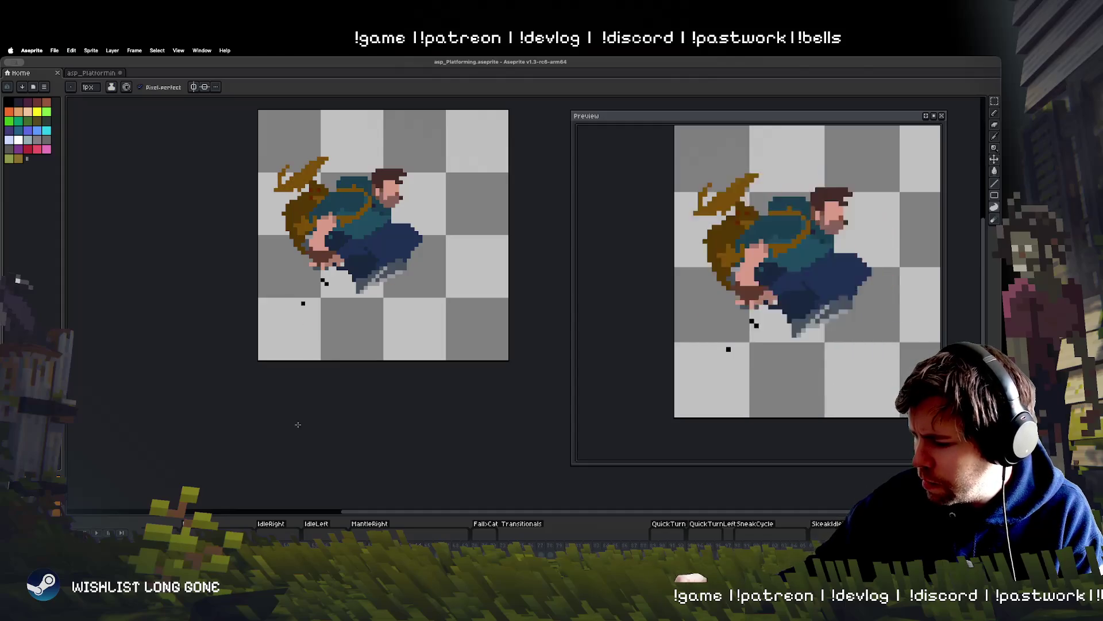
Undo the brown stroke above the backpack and review the neighbouring jump frames.
key("ctrl+z")
key("Right")
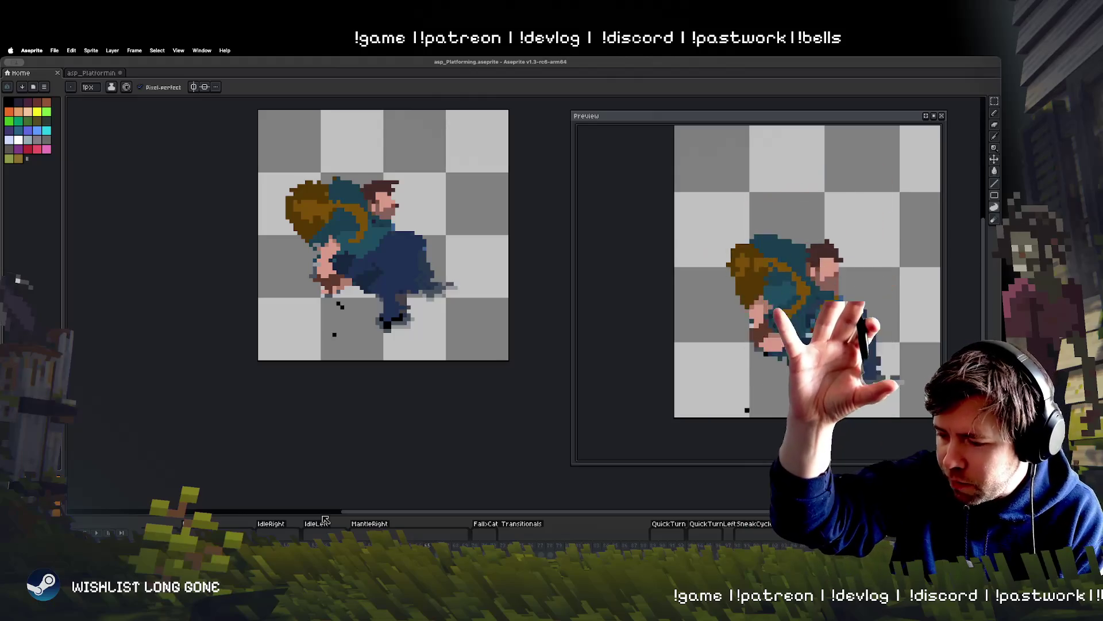
key("Right")
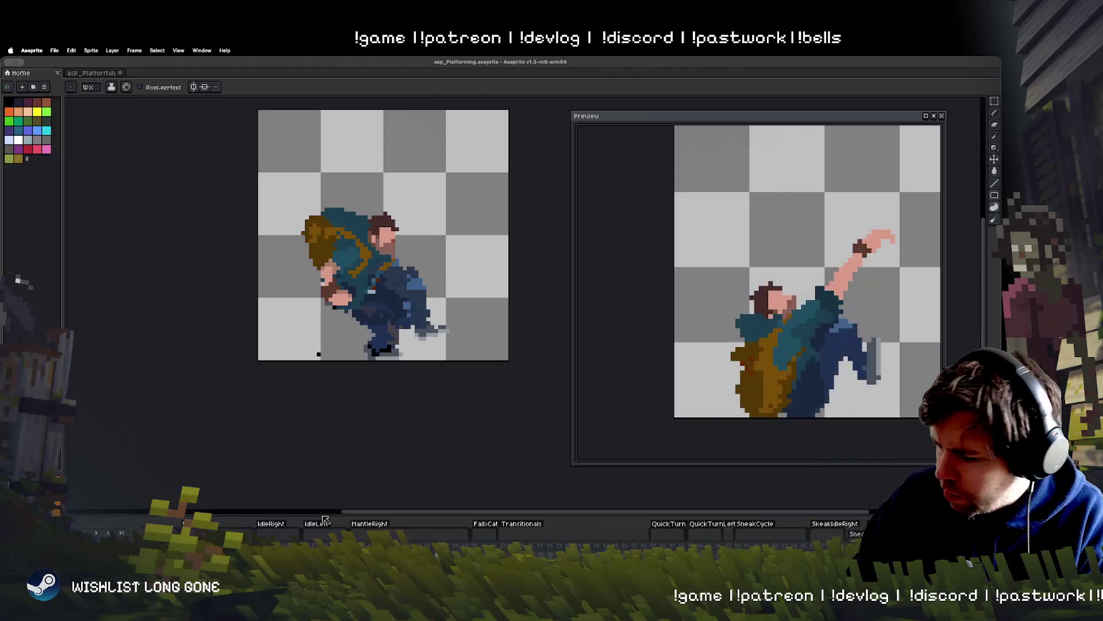
key("Left")
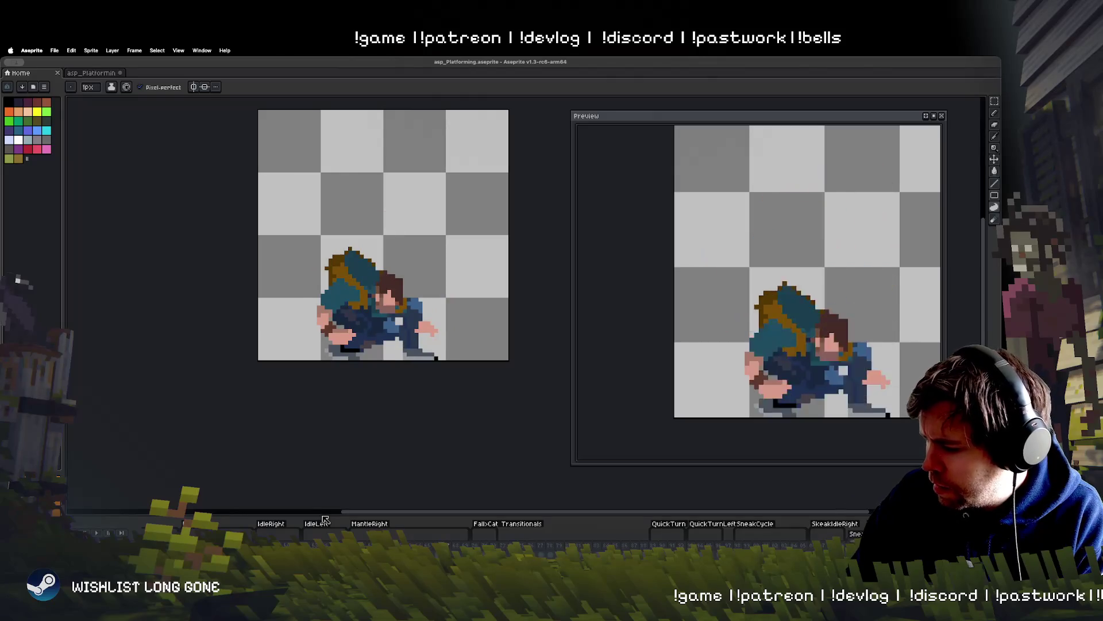
key("Right")
key("Right")
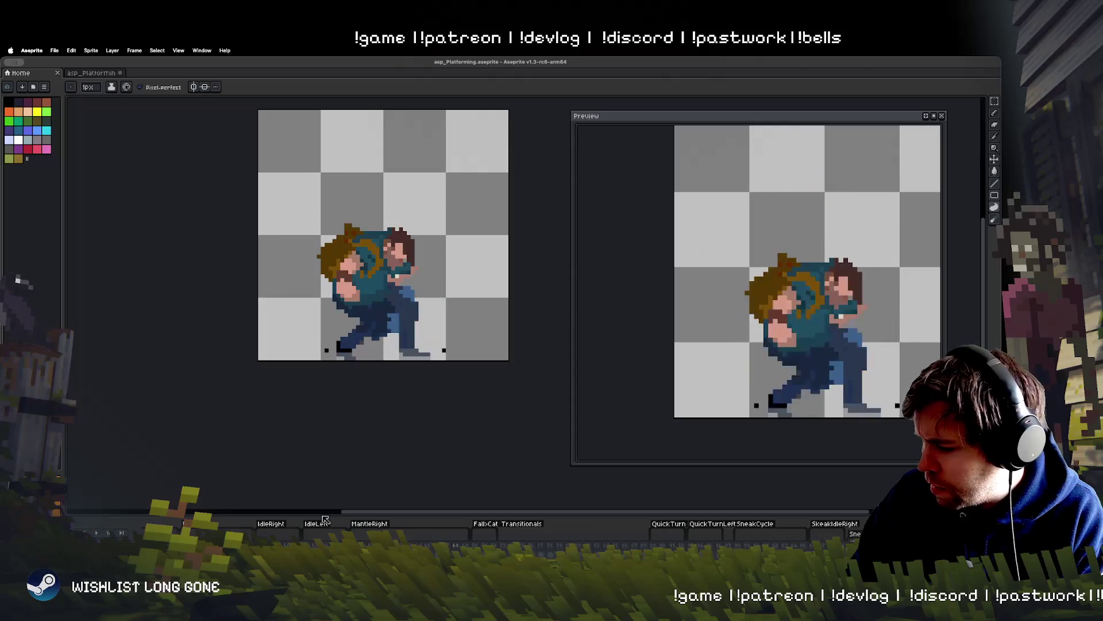
key("Return")
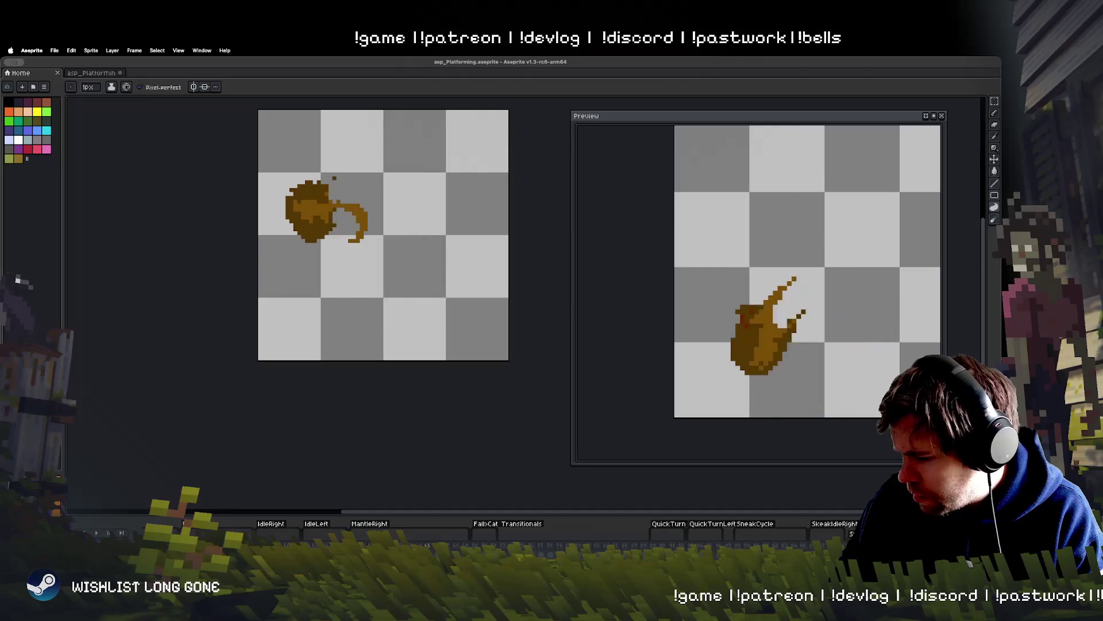
Select the character's blue body on the jump and landing frames, then clear the selection.
key("ctrl+shift+d")
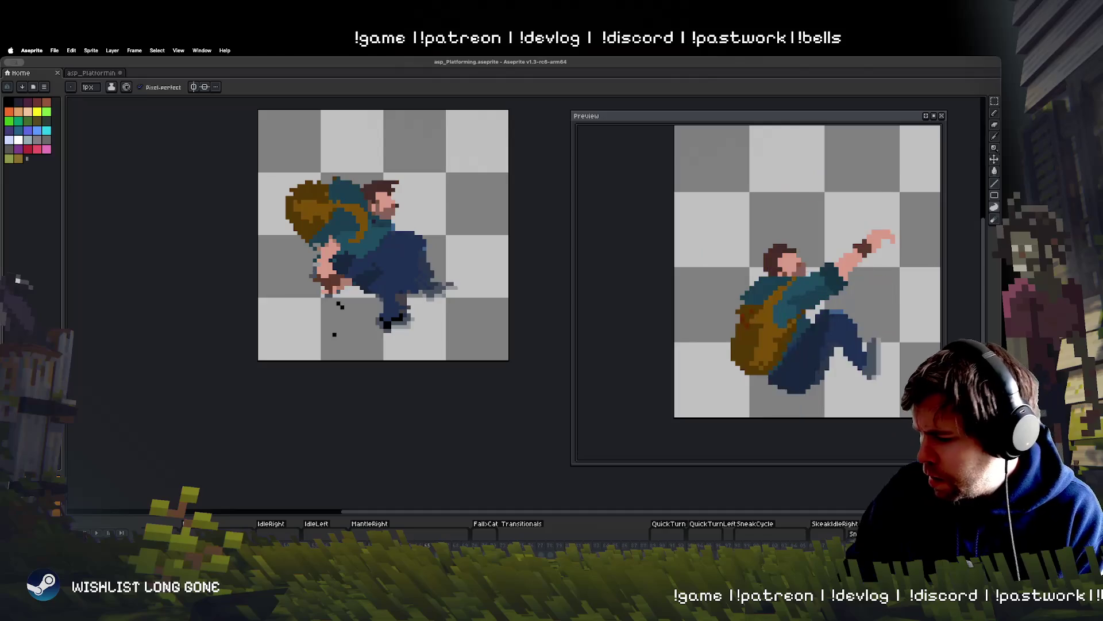
key("Right")
key("ctrl+shift+d")
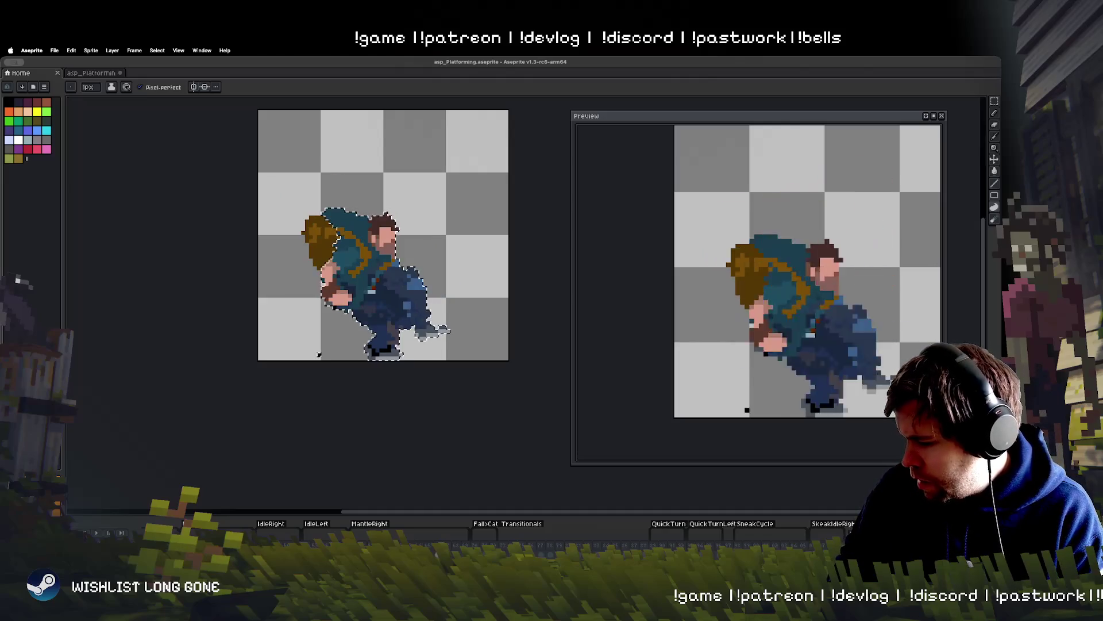
key("ctrl+d")
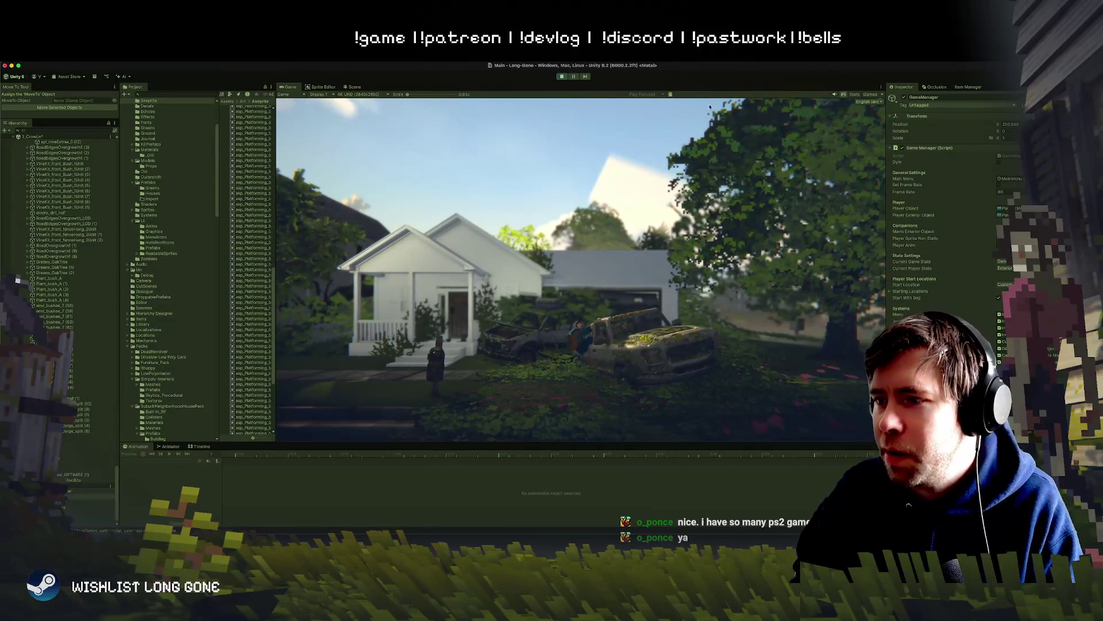
Run the backpacker right, then left, and jump up onto the wrecked car's roof.
key("d")
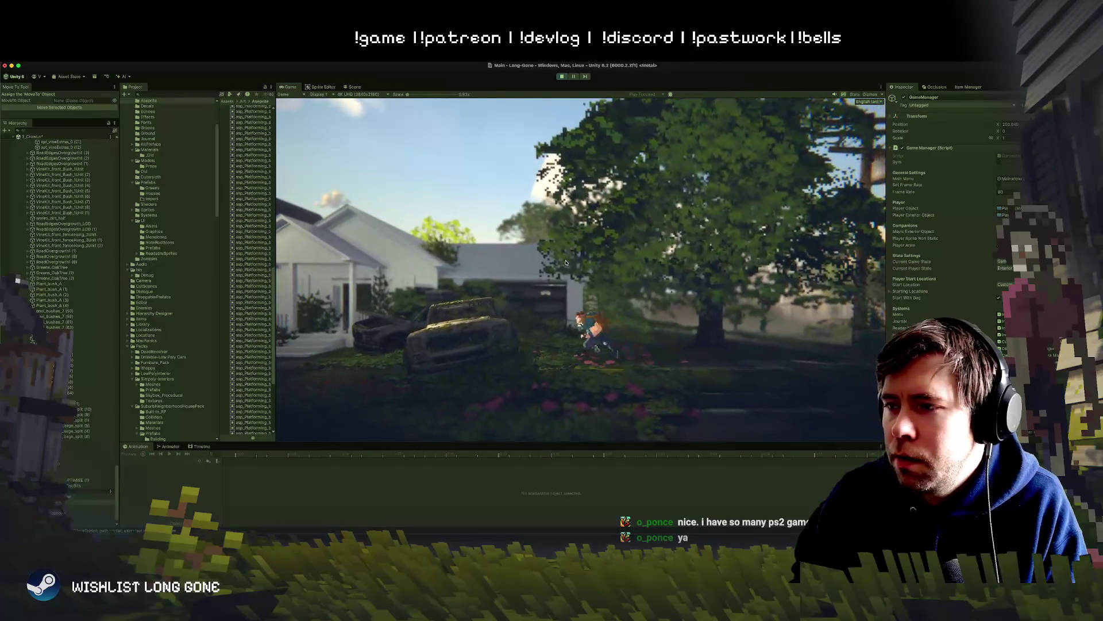
key("a")
key("space")
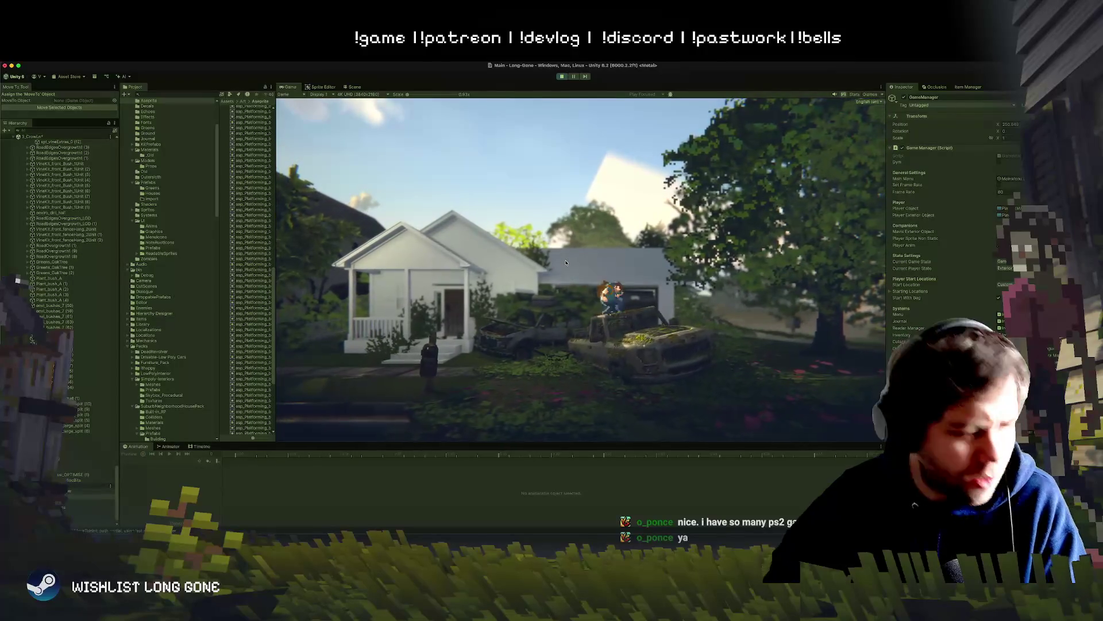
key("space")
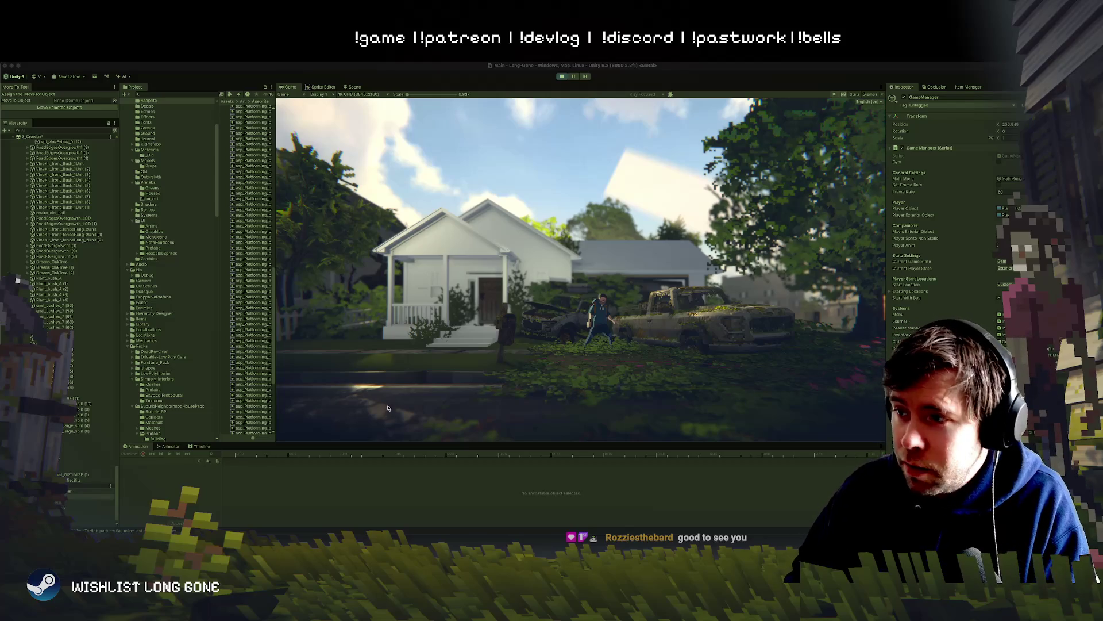
Walk the backpacker back and forth between the house, the wrecked cars and the tree.
key("a")
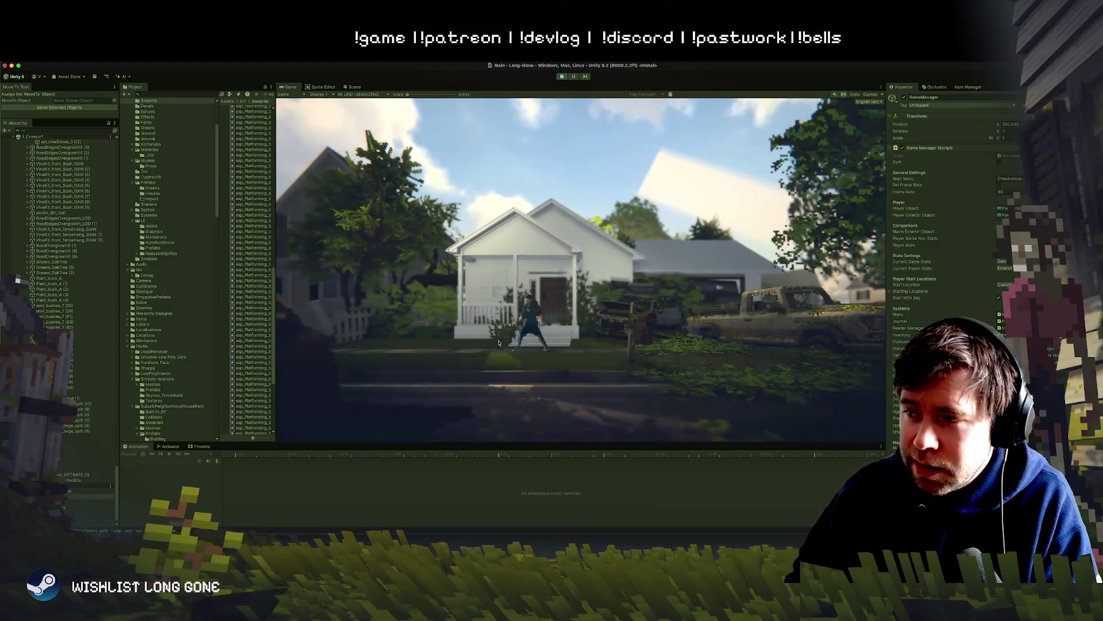
key("d")
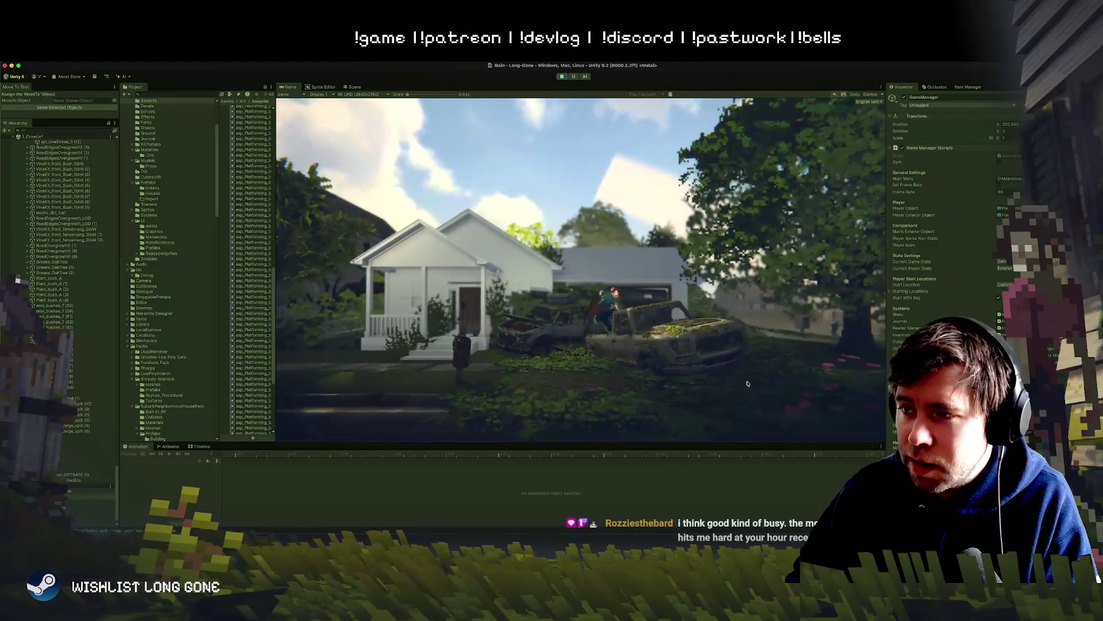
key("d")
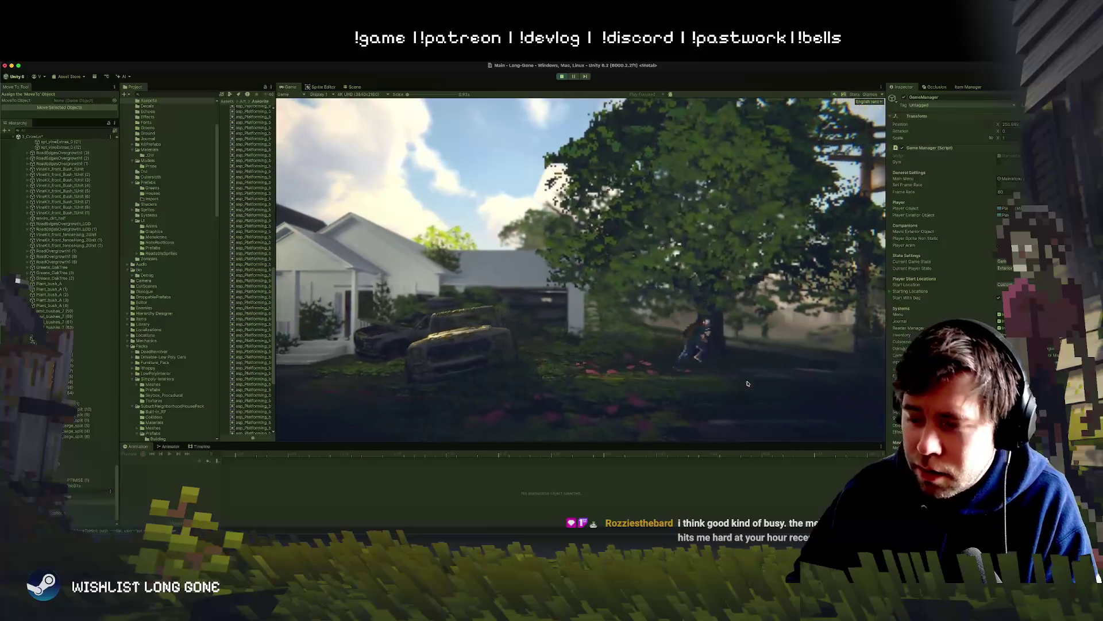
key("d")
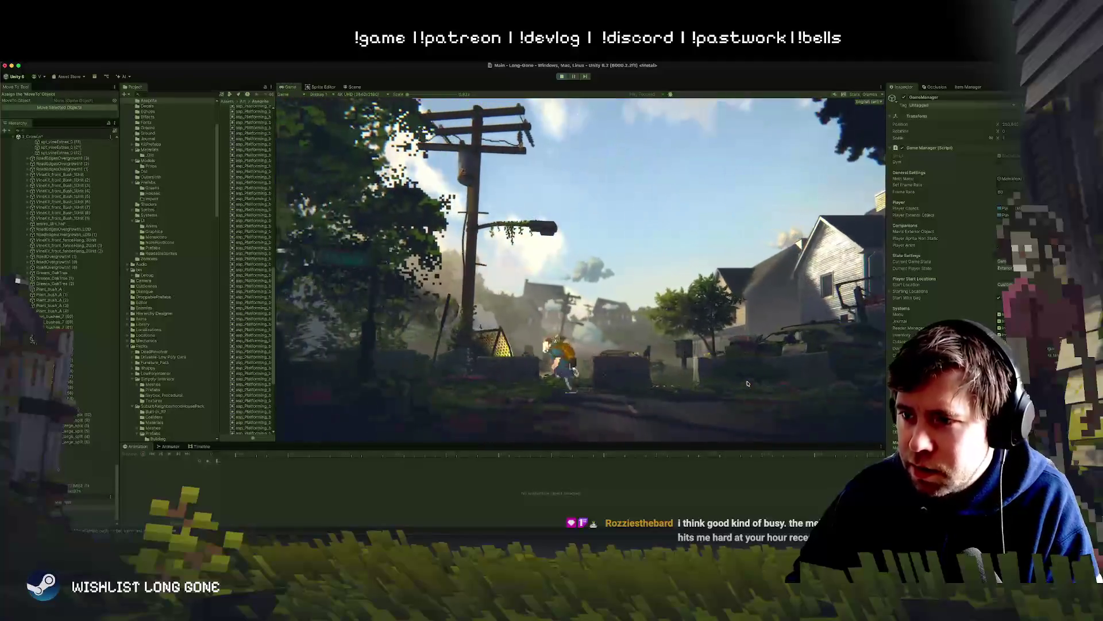
key("a")
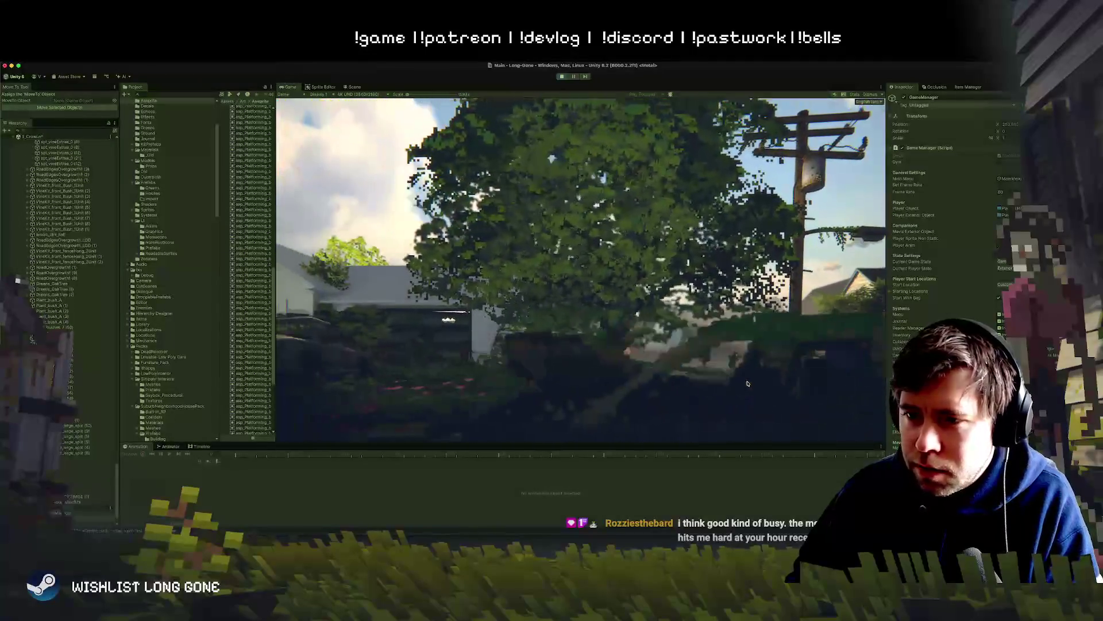
key("a")
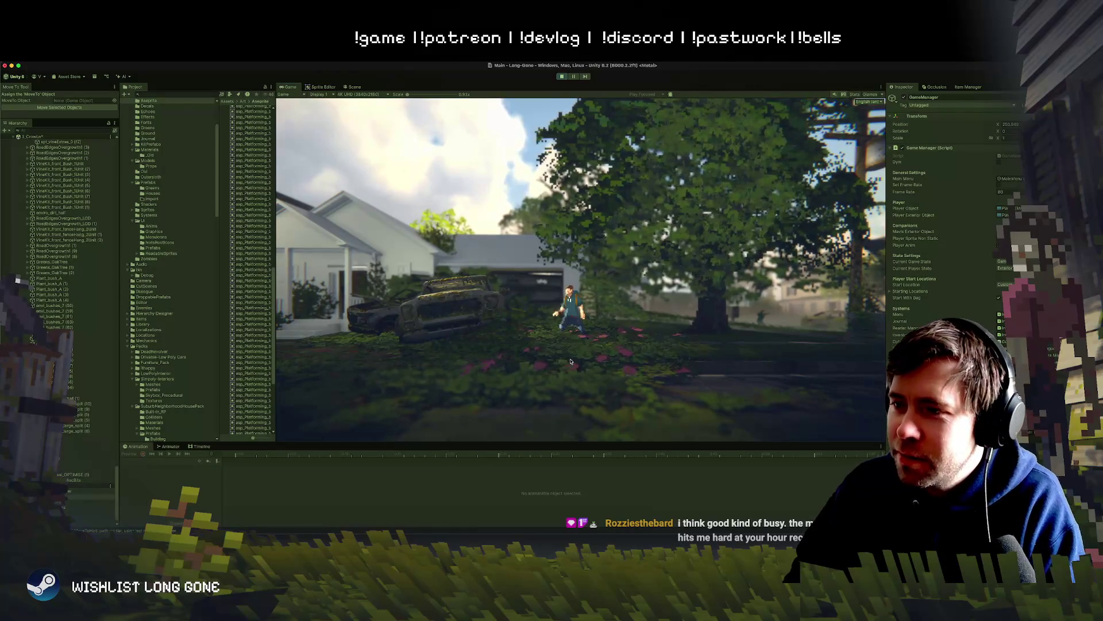
Climb onto the car roof, drop off toward the porch, then walk to the pickup and back.
key("space")
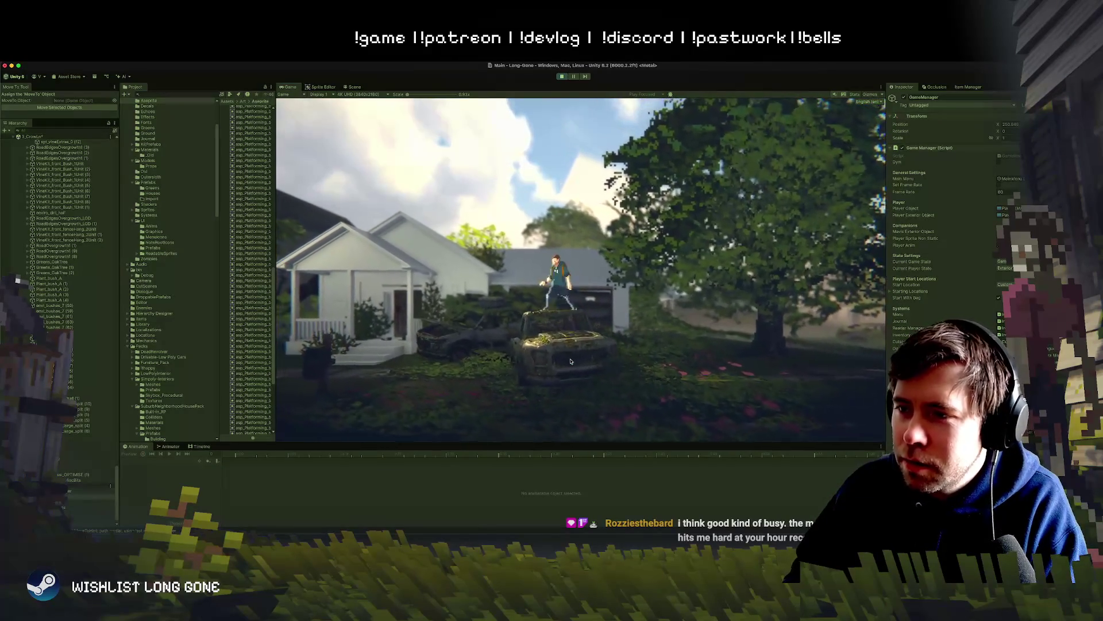
key("a")
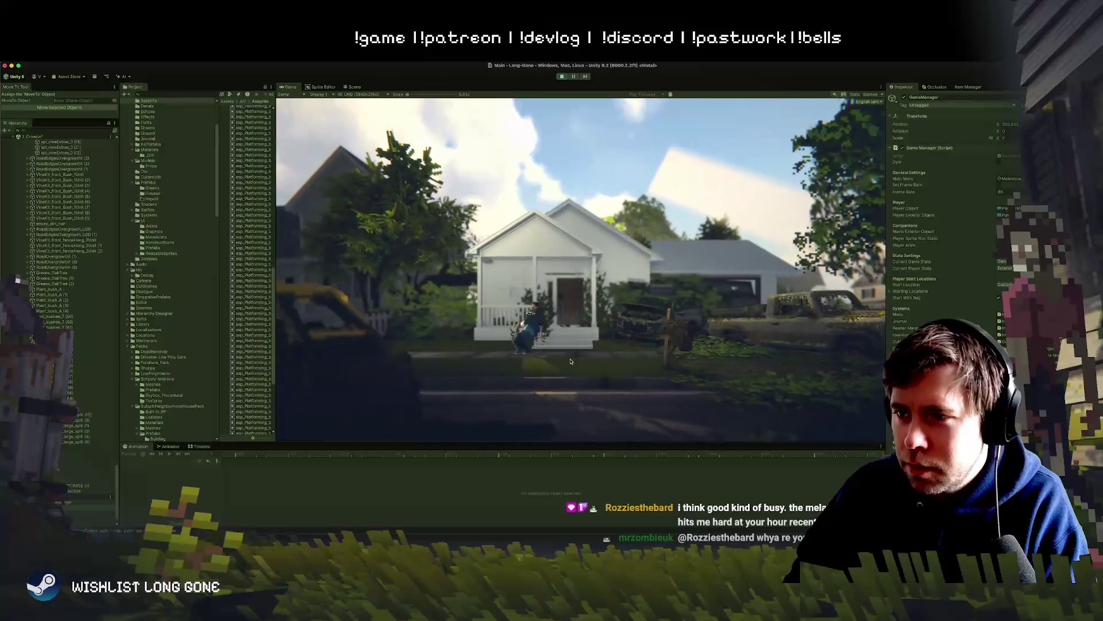
key("d")
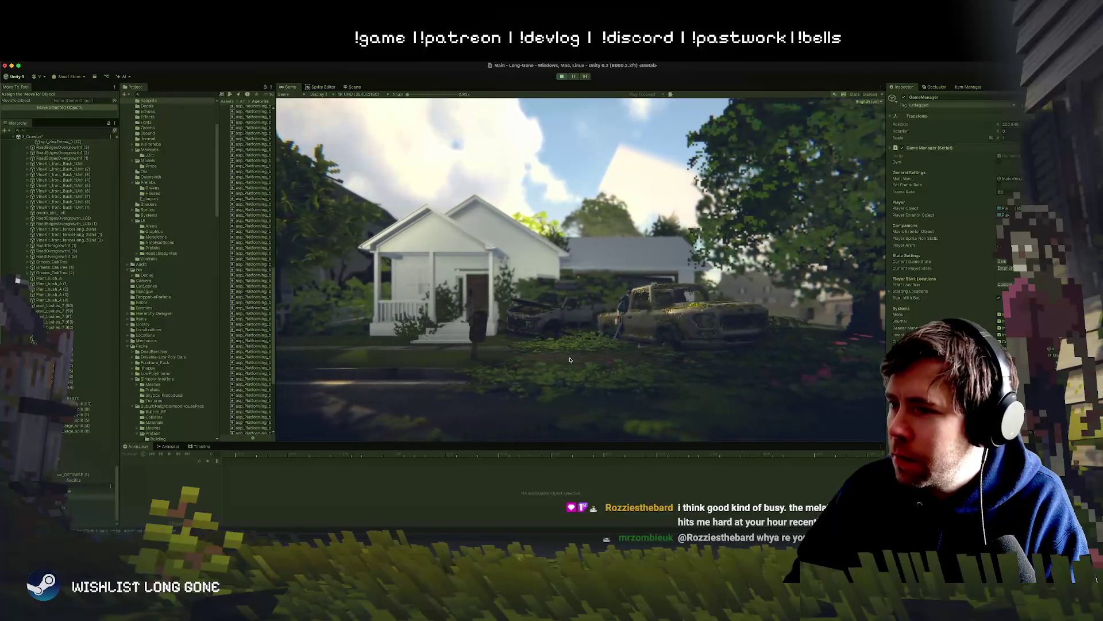
key("a")
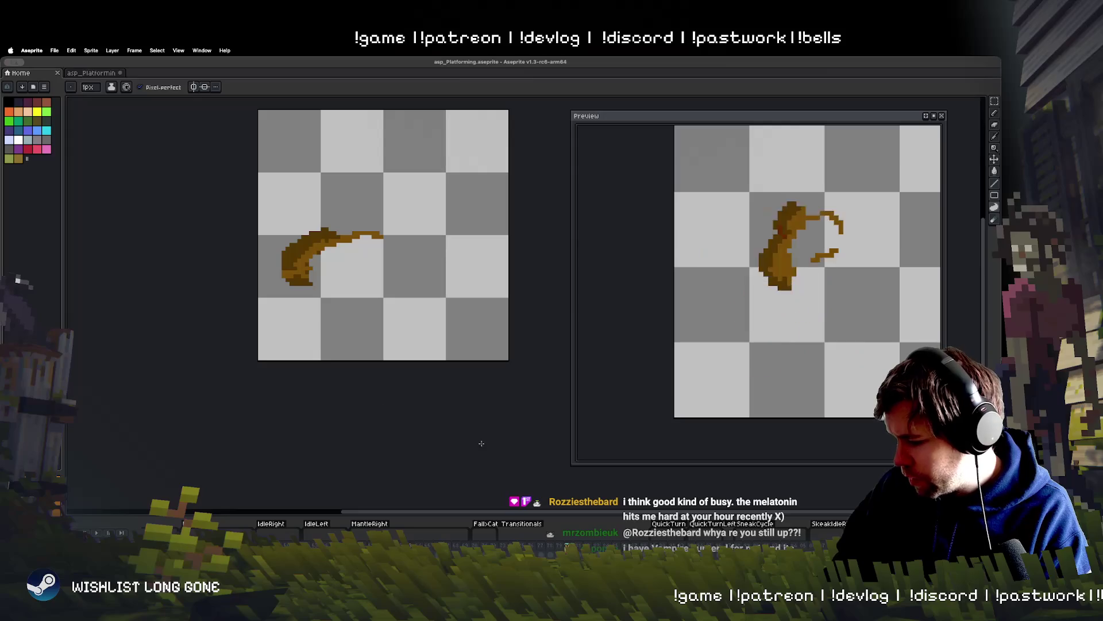
Pan the sprite view, then step forward through the jump frames into the falling poses.
left_click_drag(449, 433, 369, 421)
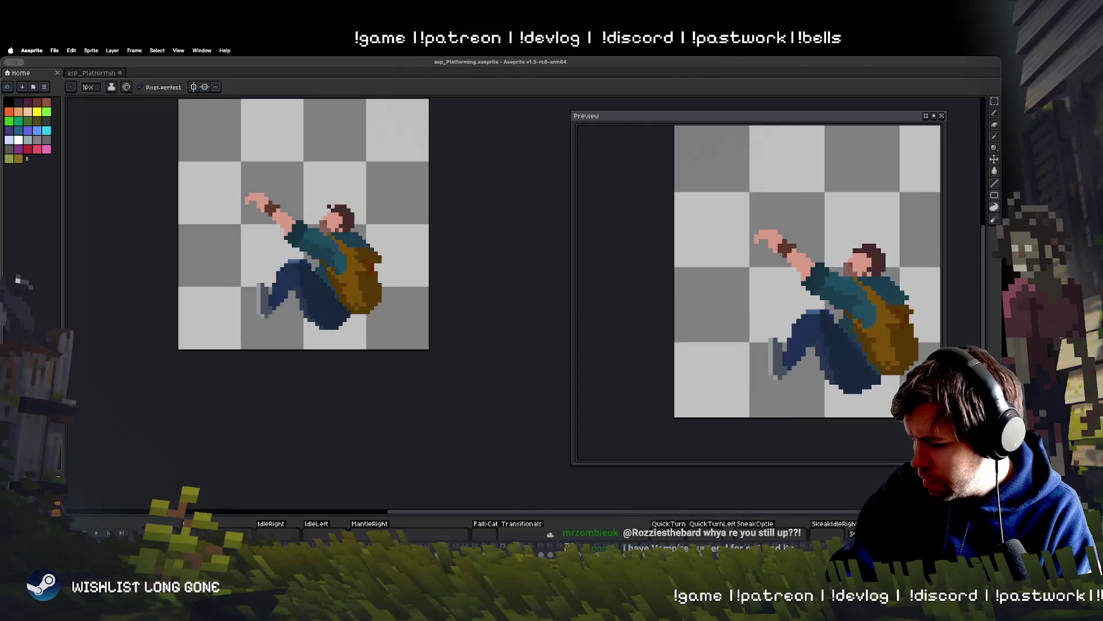
key("Right")
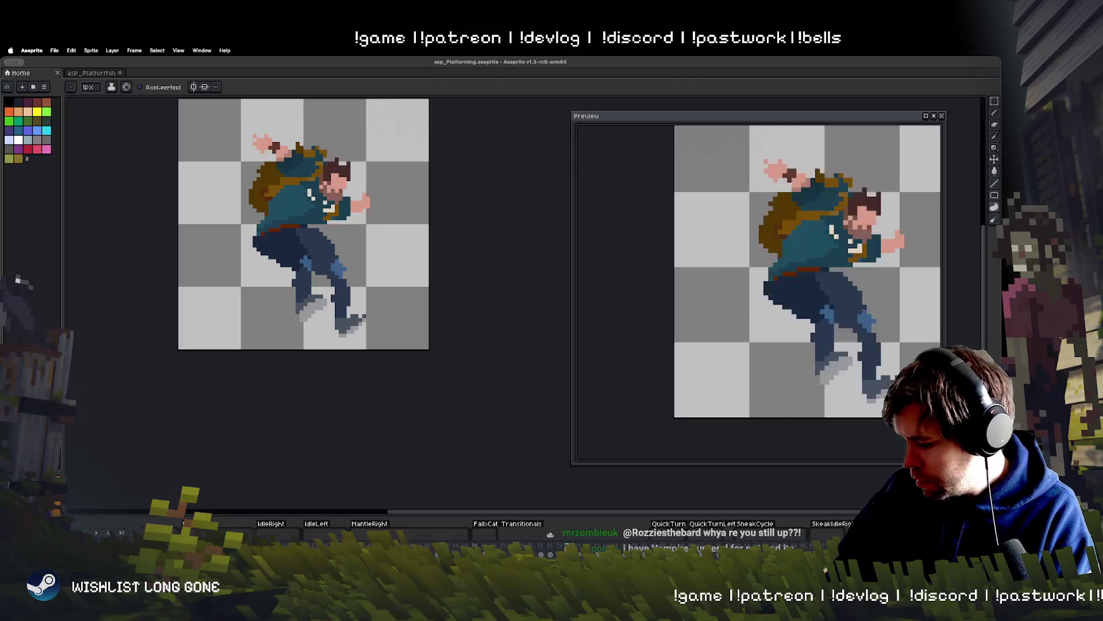
key("Right")
key("Right")
key("Right")
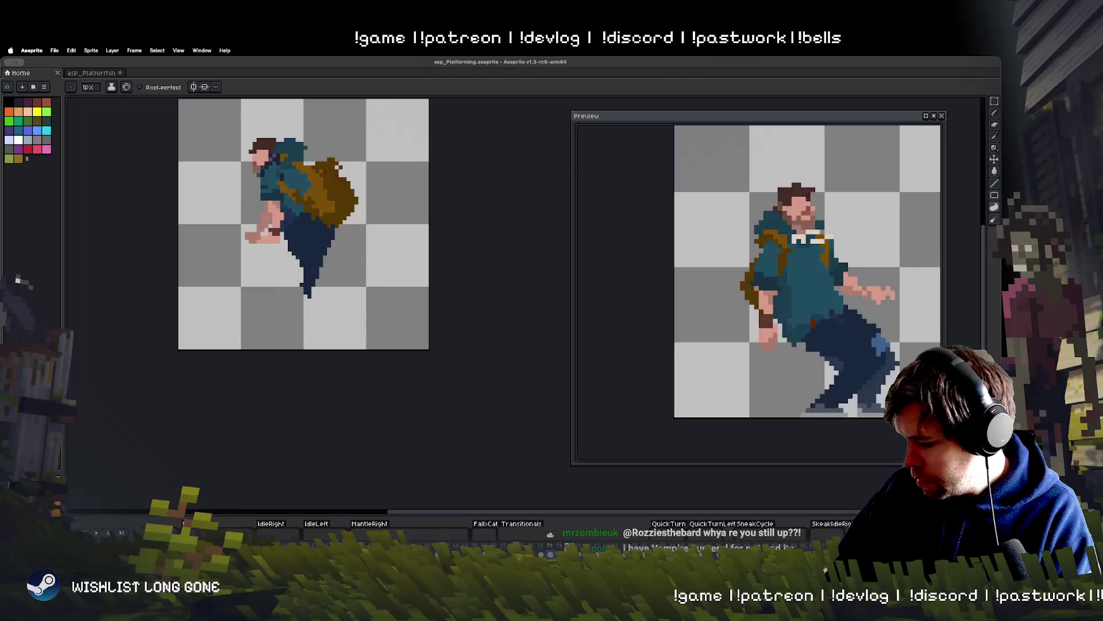
key("Right")
key("Right")
key("Right")
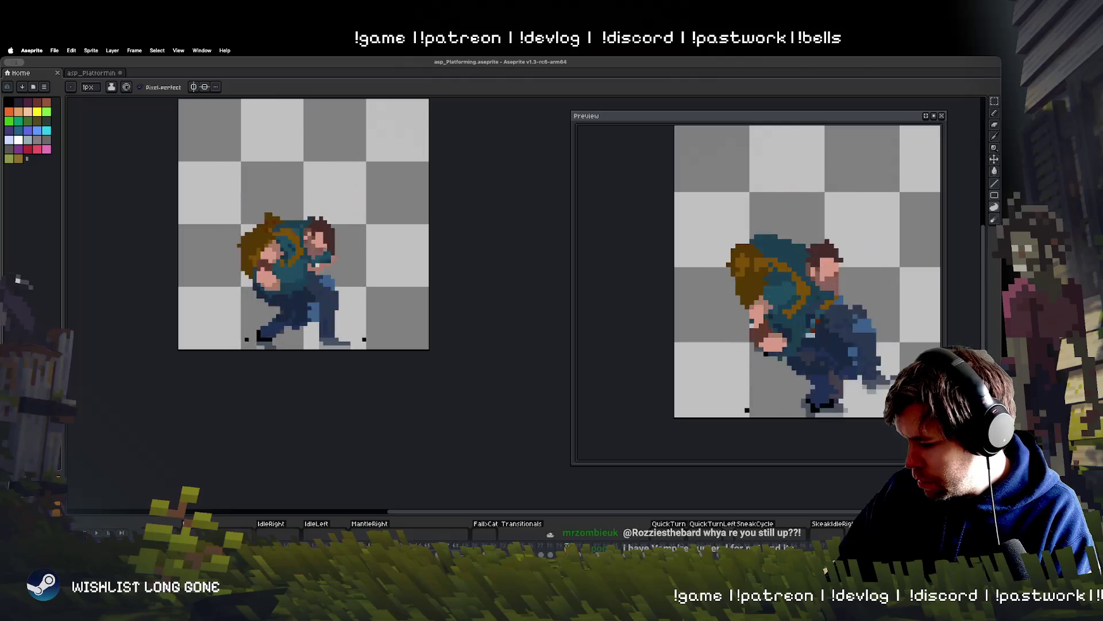
key("Right")
key("Right")
key("Right")
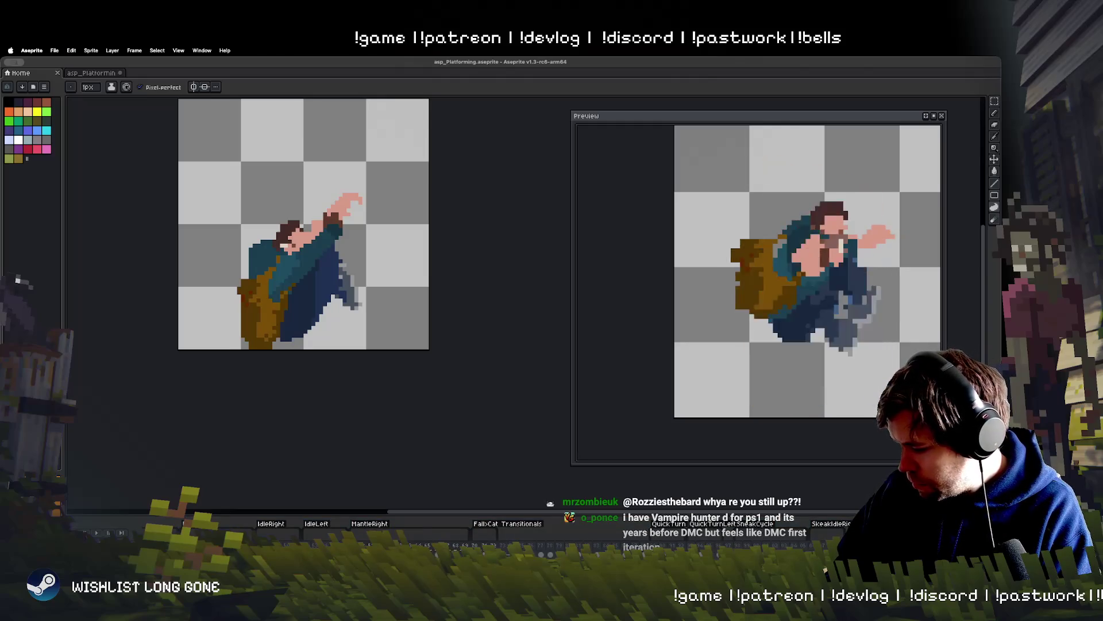
key("Right")
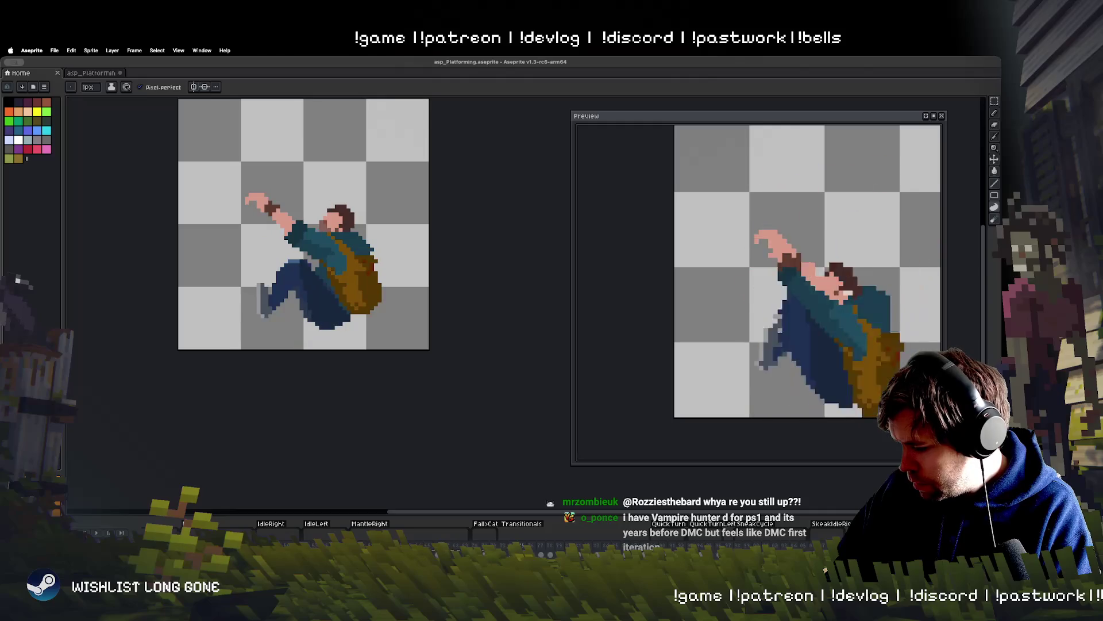
key("Right")
key("Right")
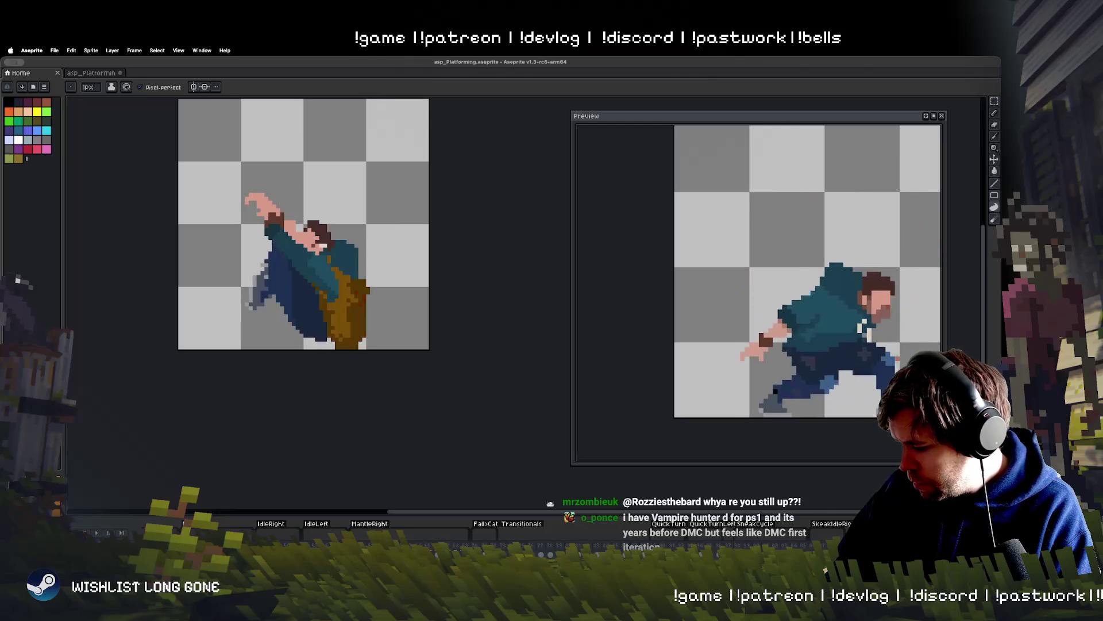
key("Right")
key("Right")
key("Right")
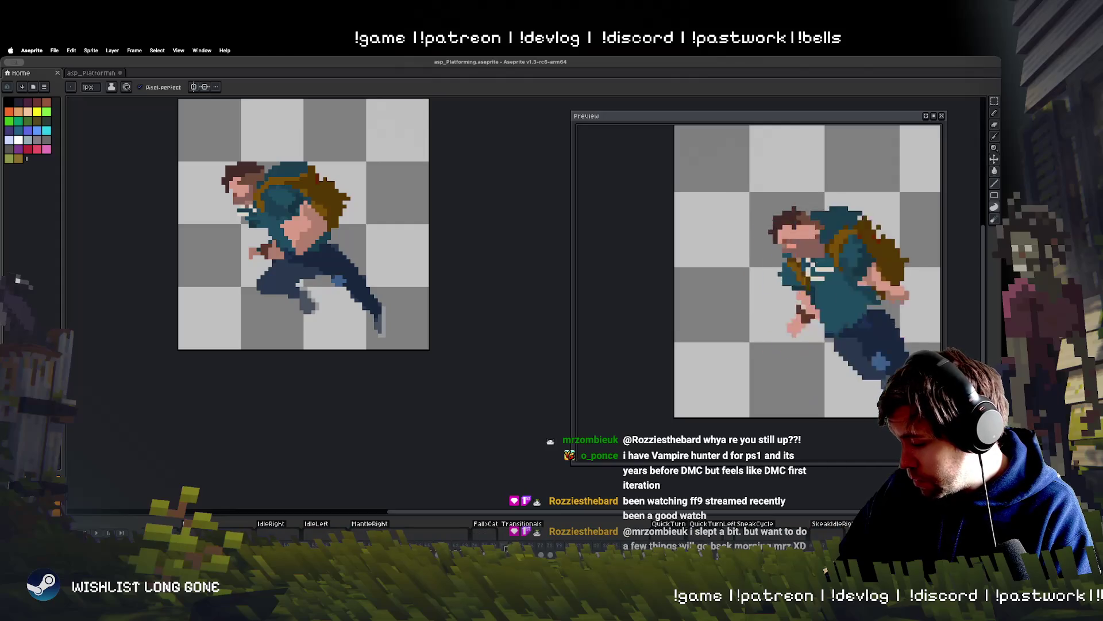
Pick a fall-animation frame in the timeline and step forward to the jumping pose.
left_click(506, 549)
key("Right")
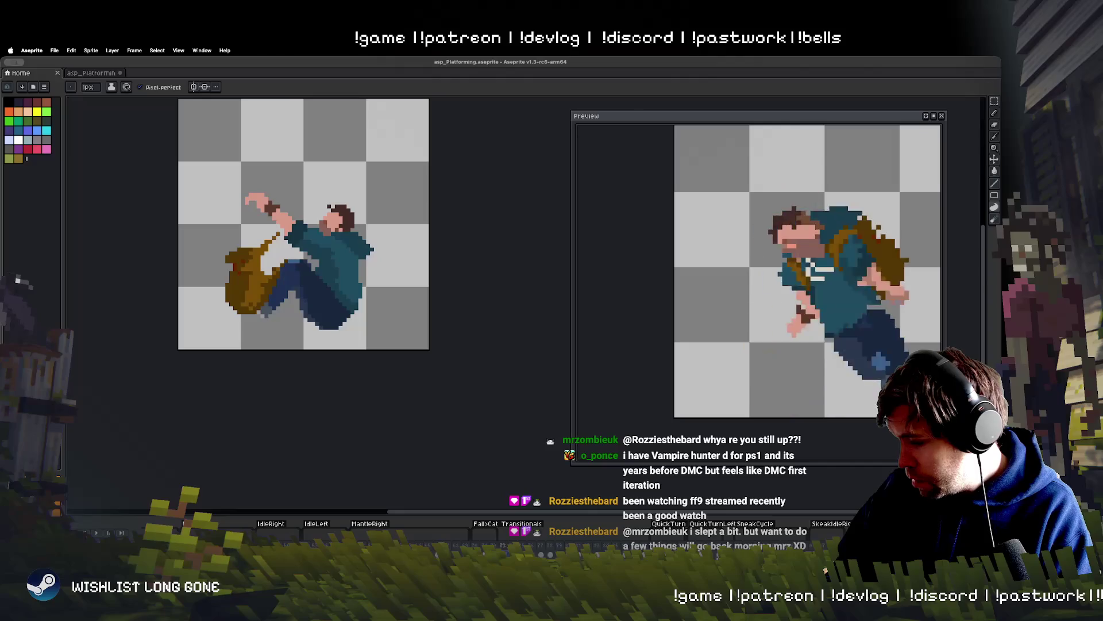
key("Right")
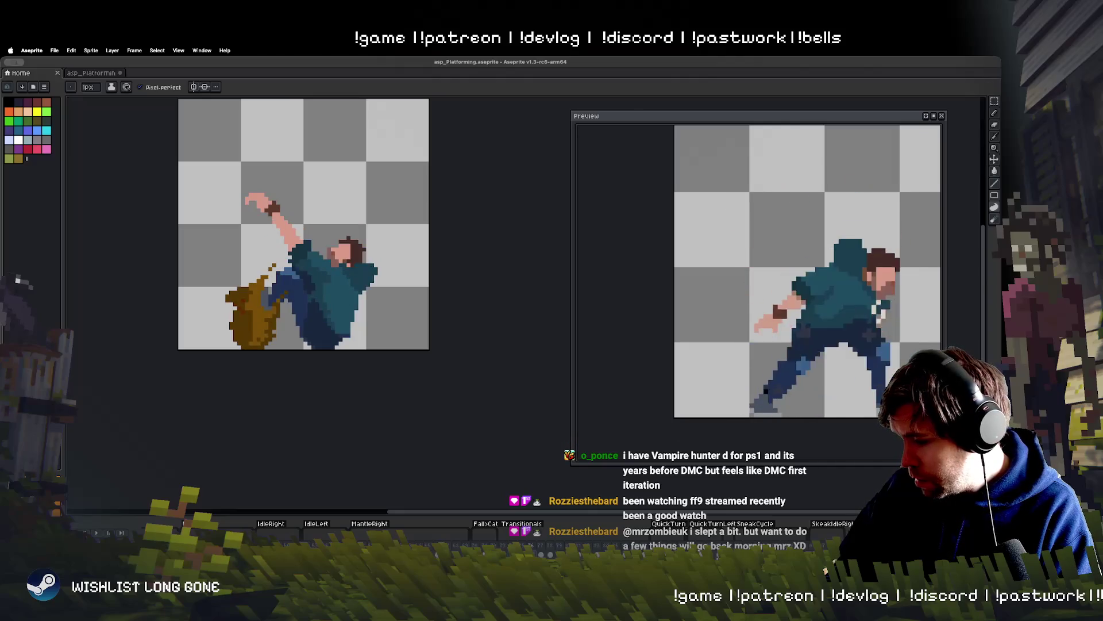
key("Right")
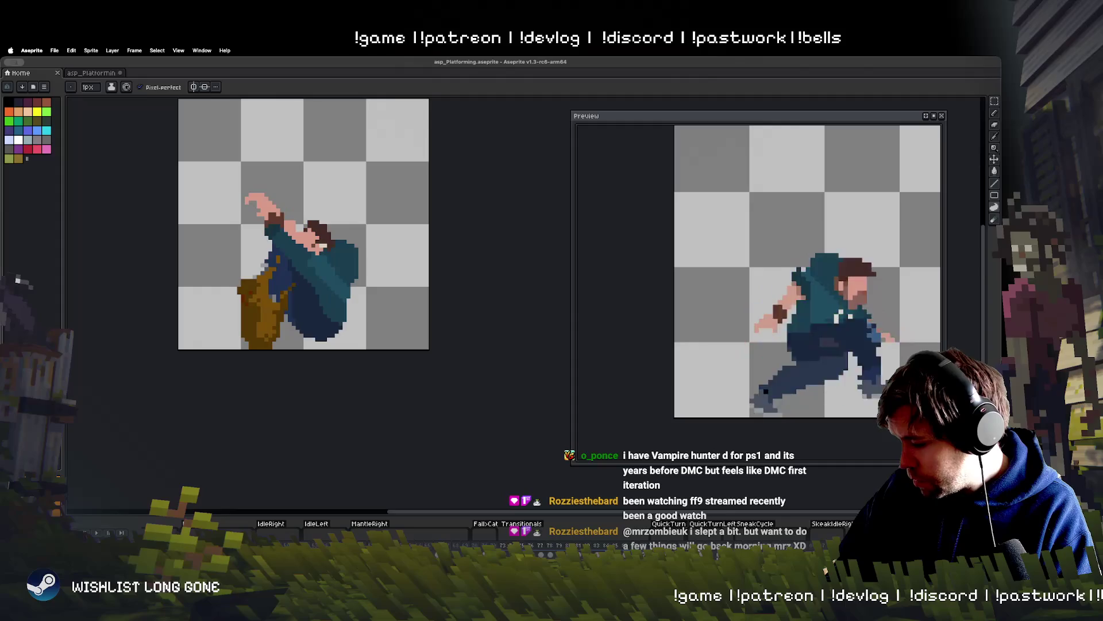
key("Right")
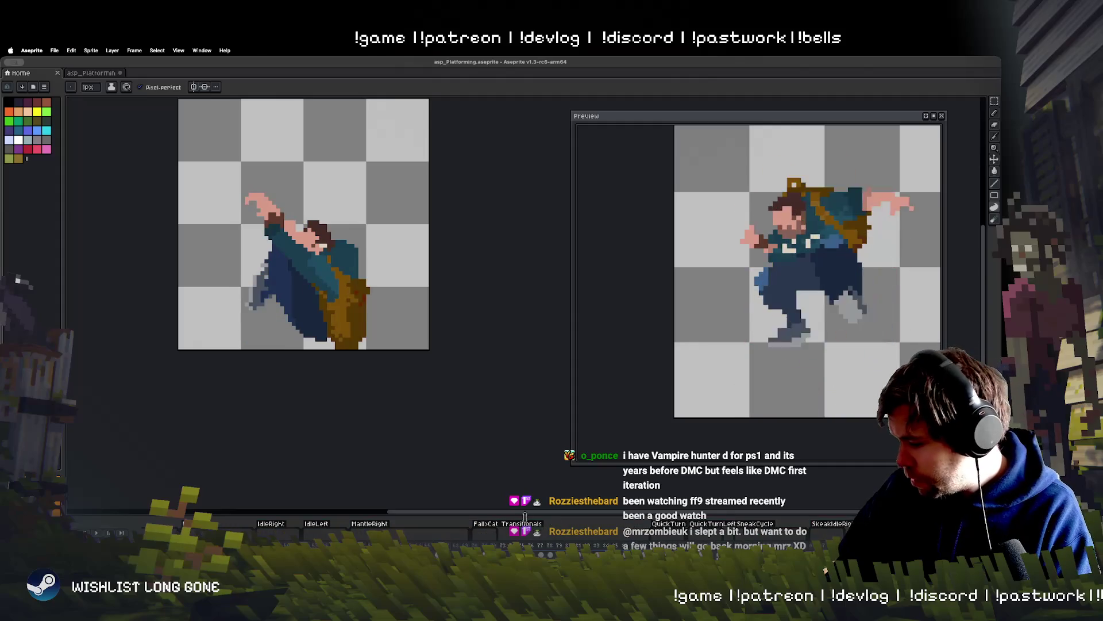
key("Right")
key("Right")
key("Right")
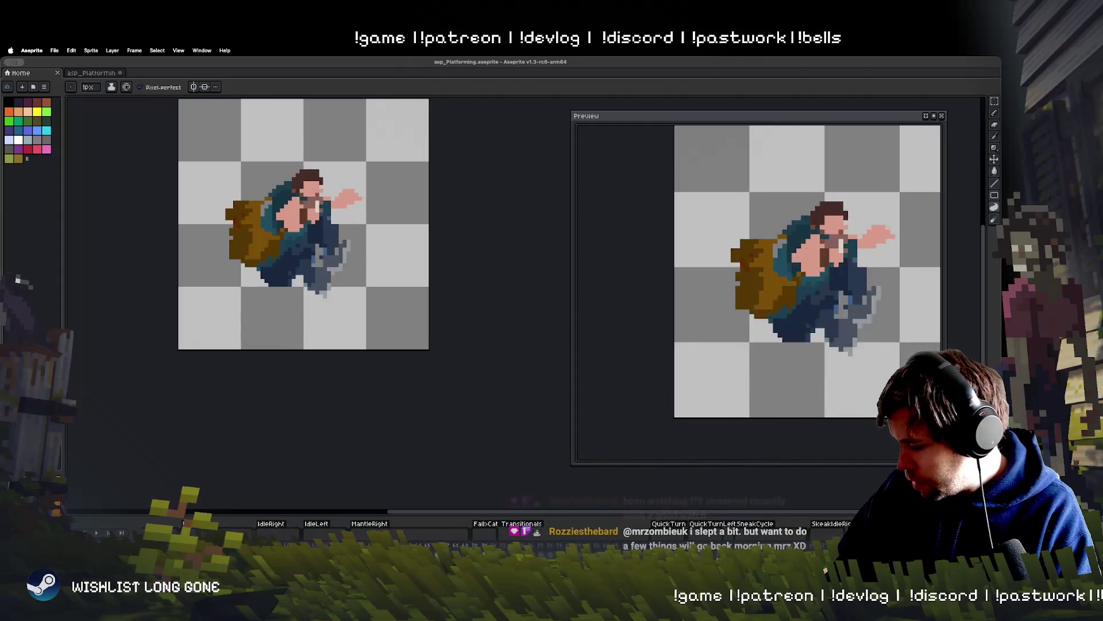
key("Right")
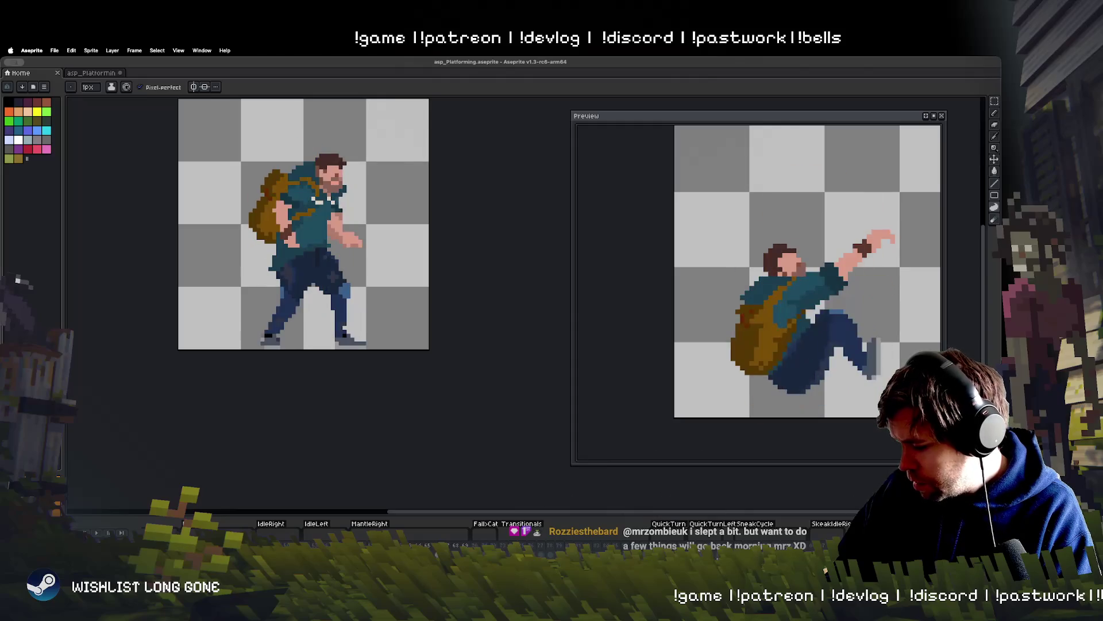
Flip between standing and jump frames comparing backpack position, ending on the backpack-only frame.
key("Left")
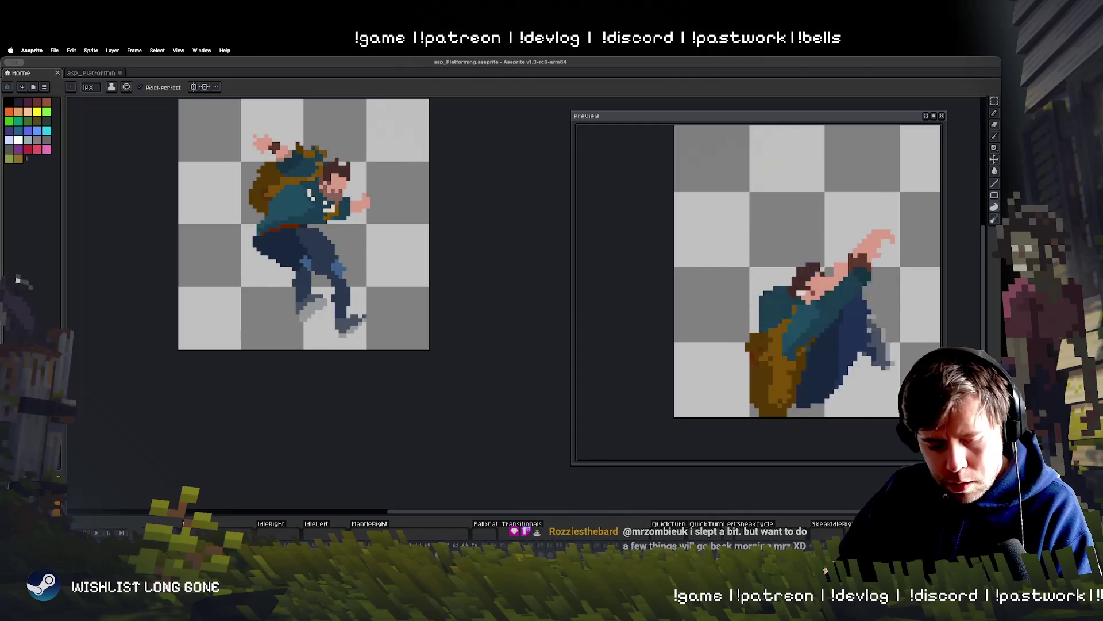
key("Right")
key("Left")
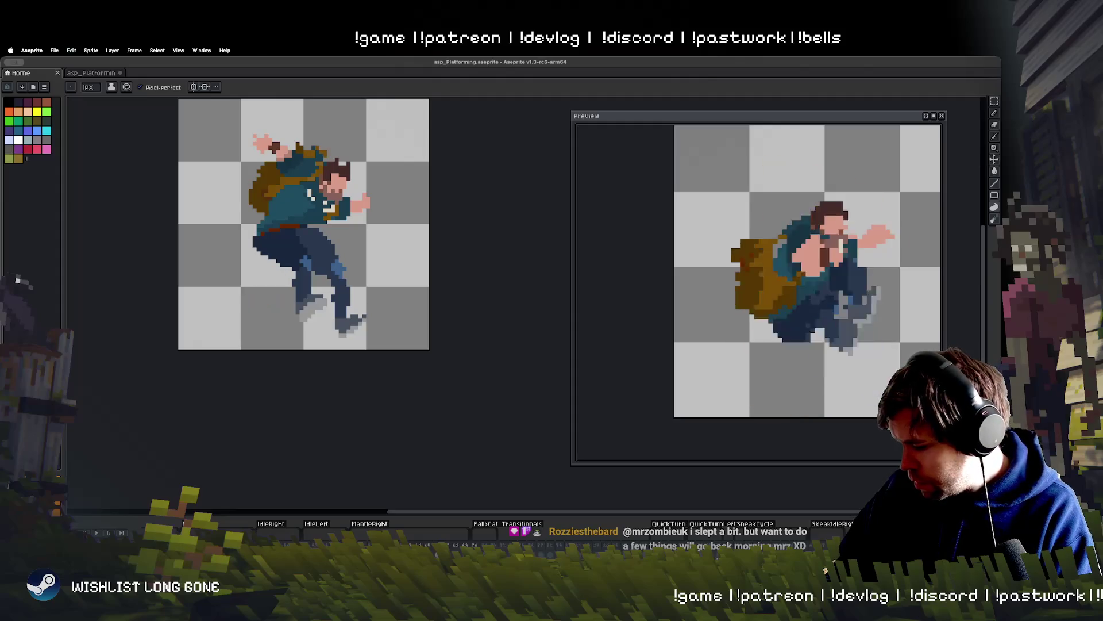
key("Right")
key("Right")
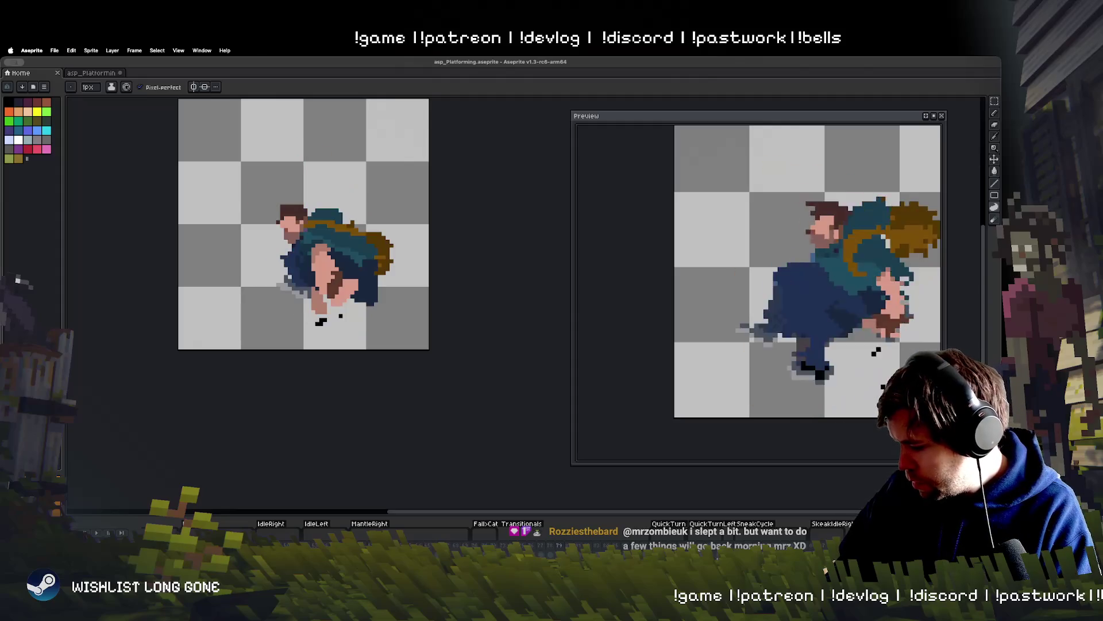
key("Right")
key("Right")
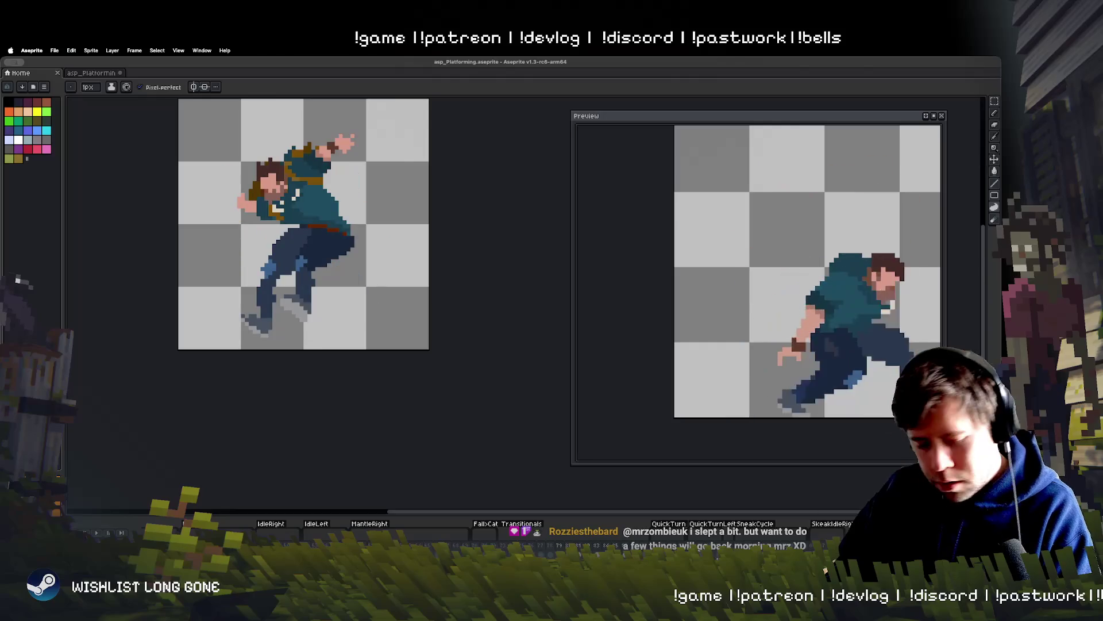
key("Right")
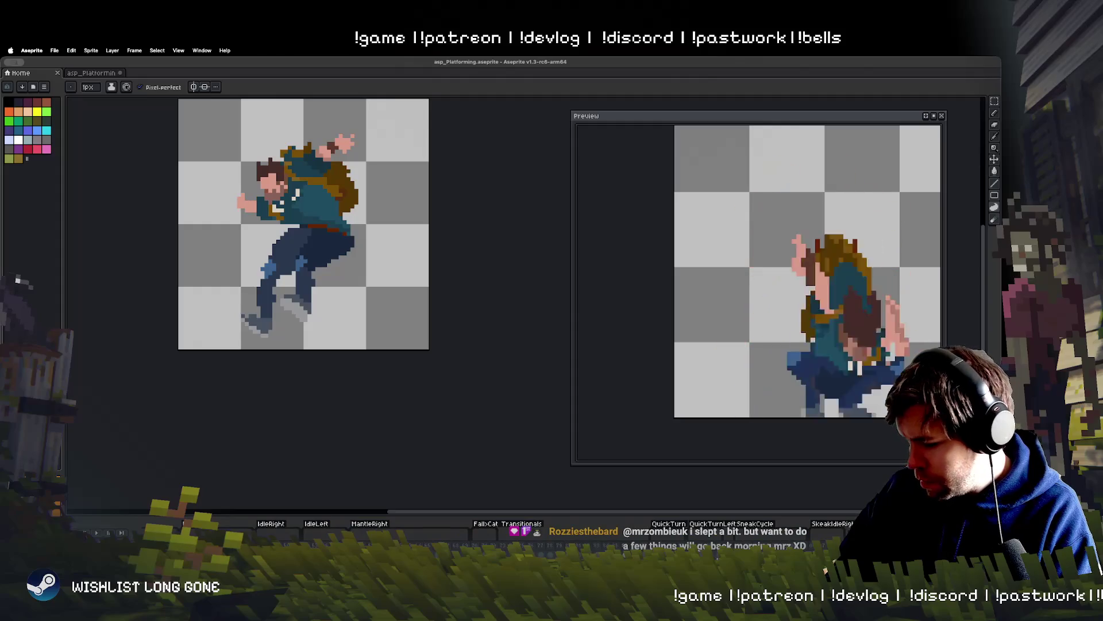
key("Right")
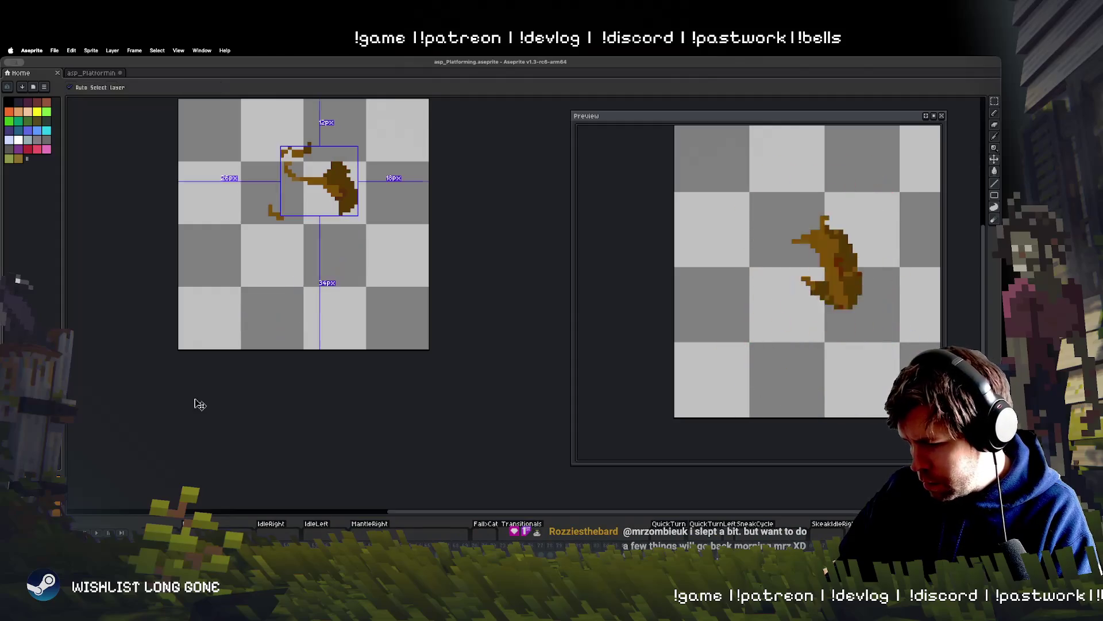
Bring up the File menu to save the sprite file.
left_click(55, 51)
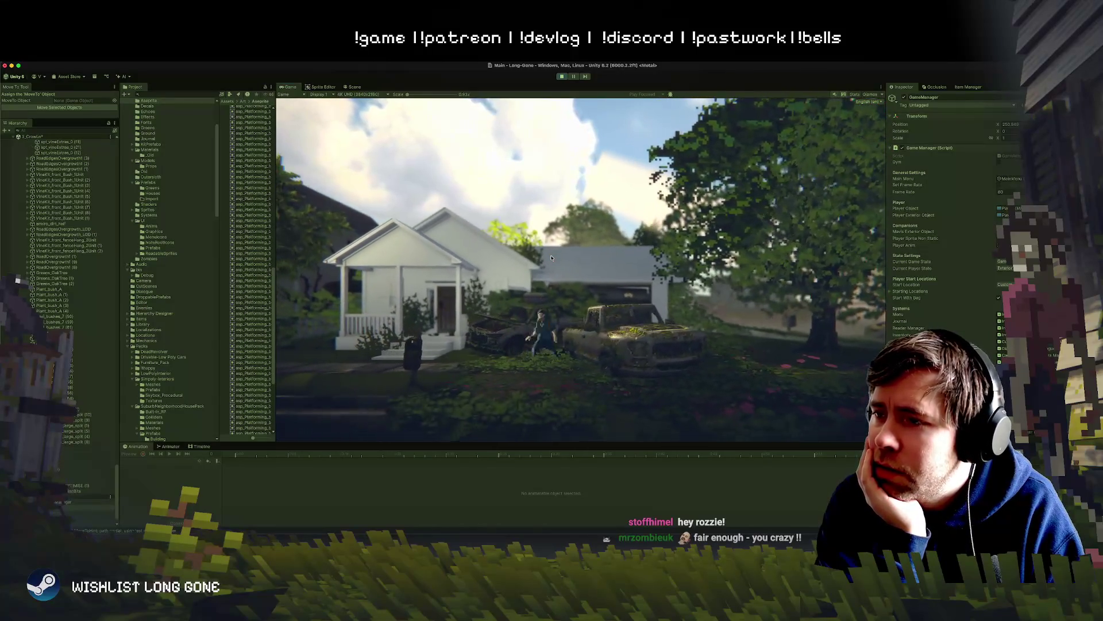
Pause and resume the game several times to inspect the jump over the truck, then stop Play mode.
left_click(575, 77)
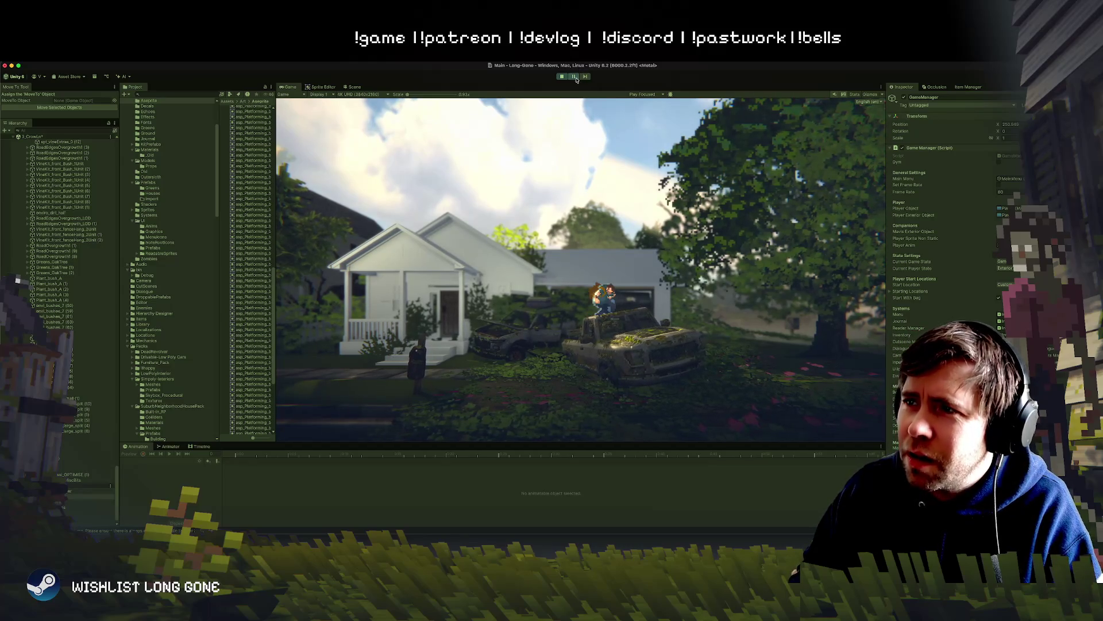
left_click(573, 77)
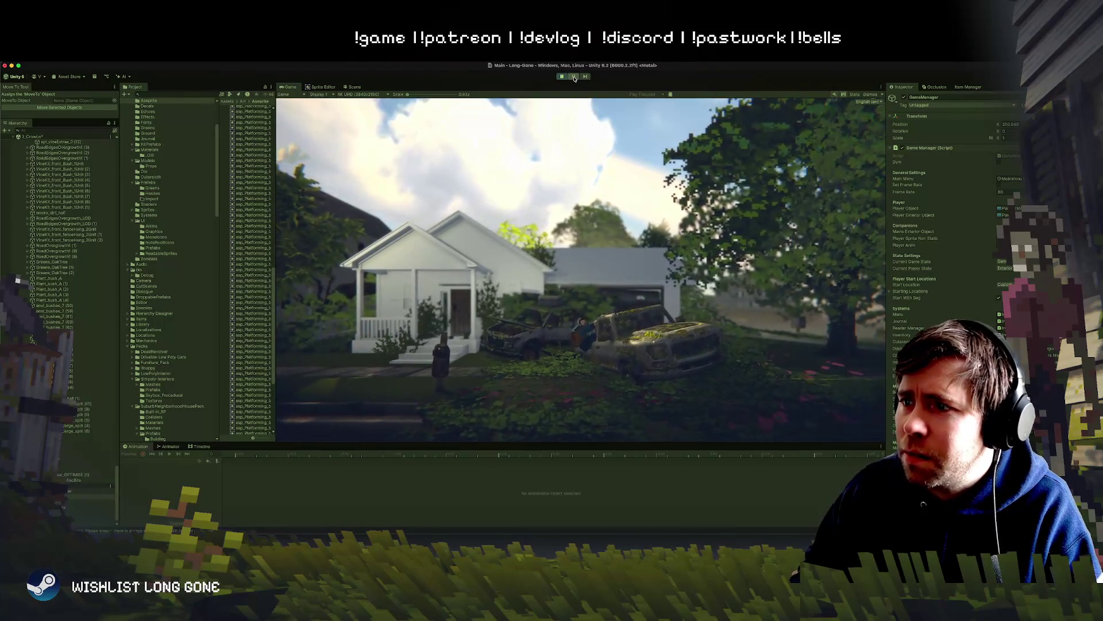
left_click(574, 78)
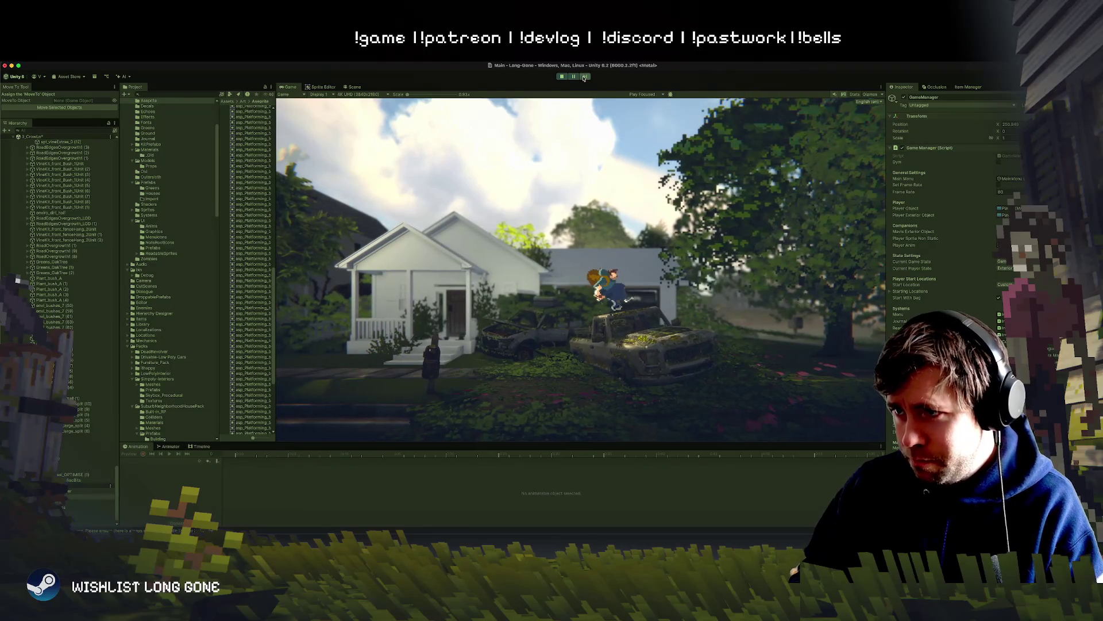
left_click(573, 77)
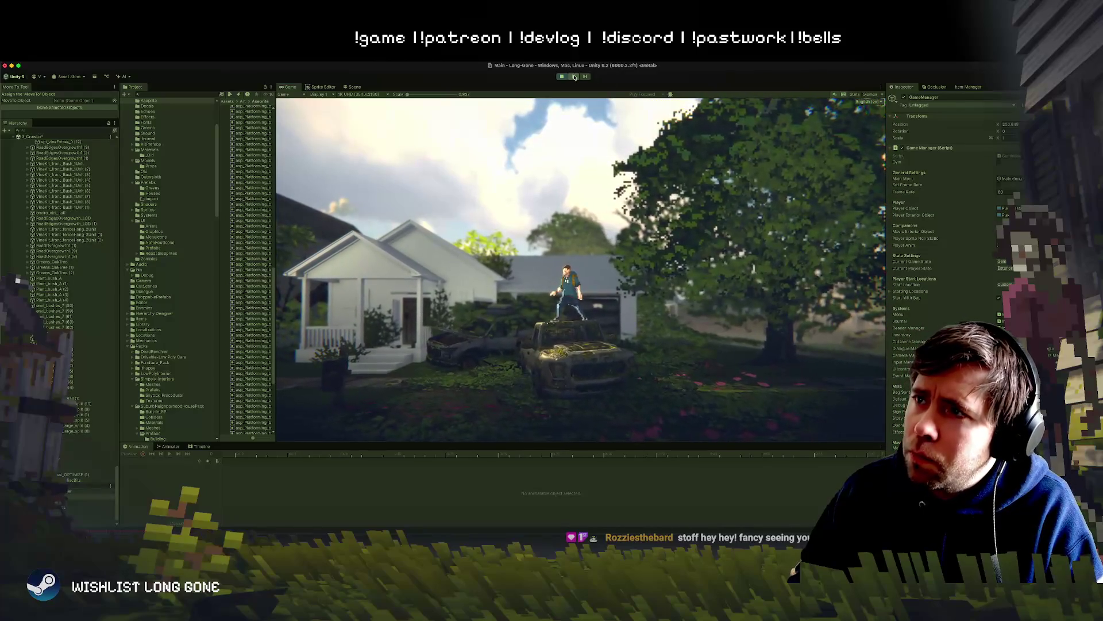
left_click(574, 77)
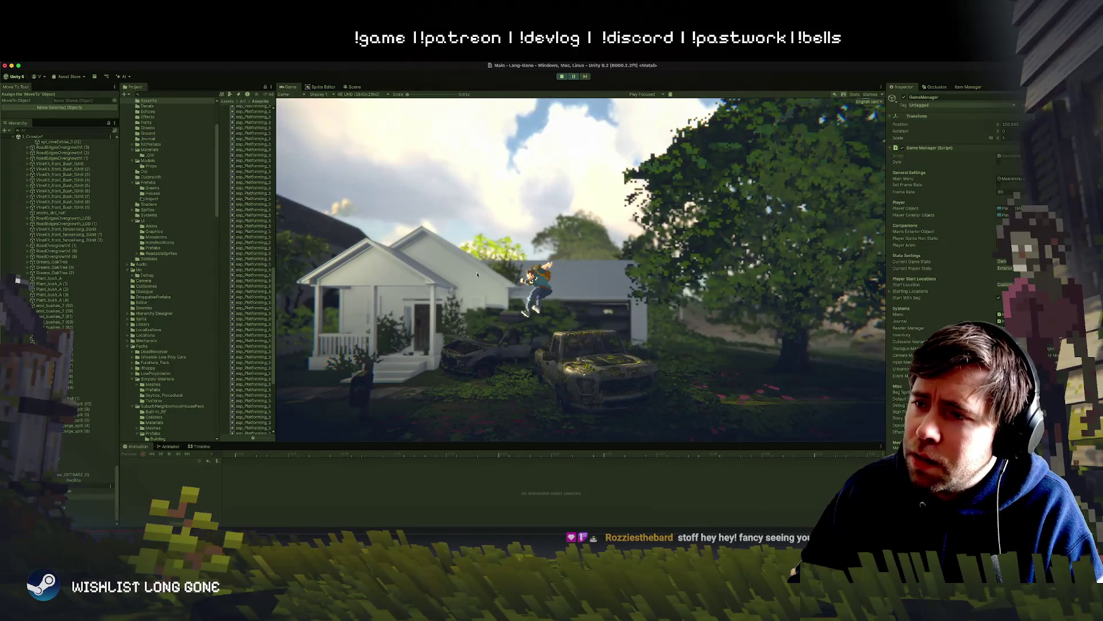
left_click(575, 77)
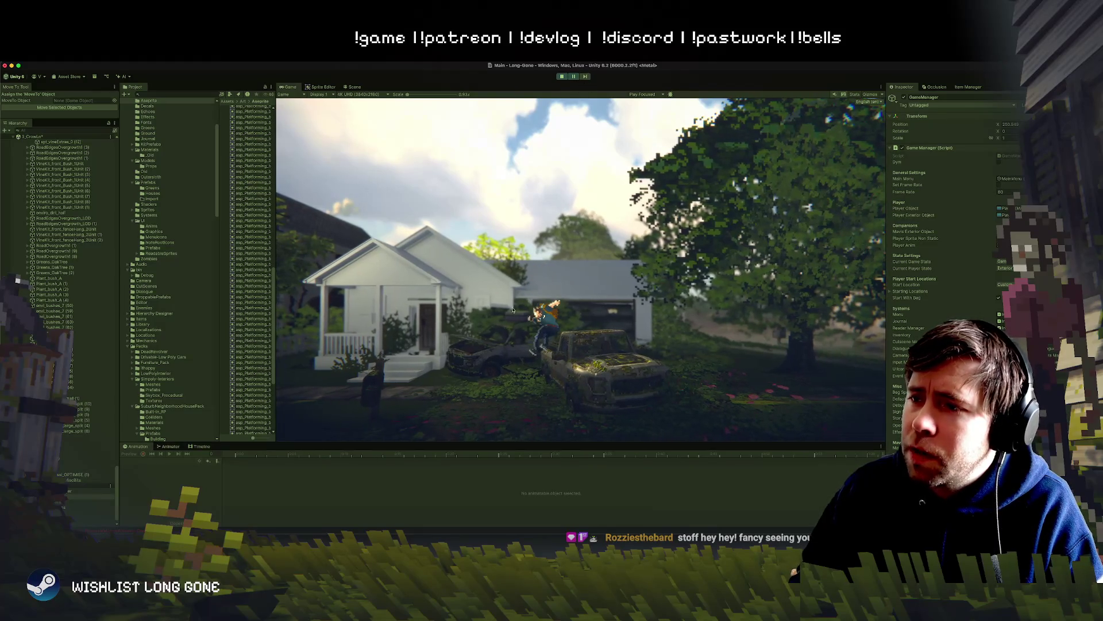
left_click(563, 77)
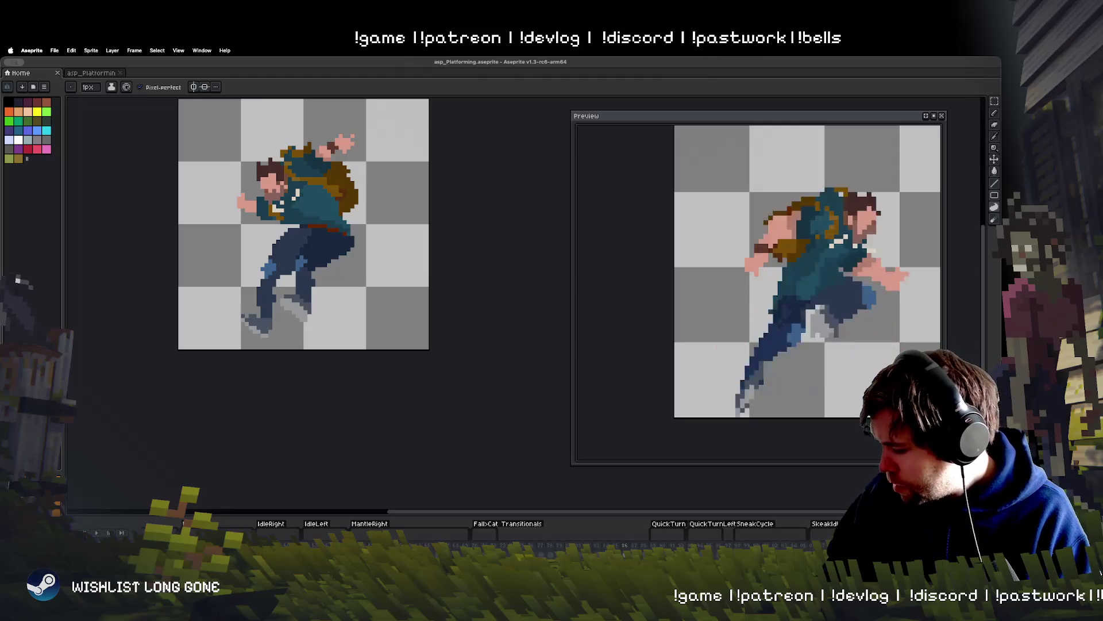
Select the whole canvas and step back through the roll and running frames to the crouched jump frame.
key("Right")
key("Right")
key("Right")
key("Right")
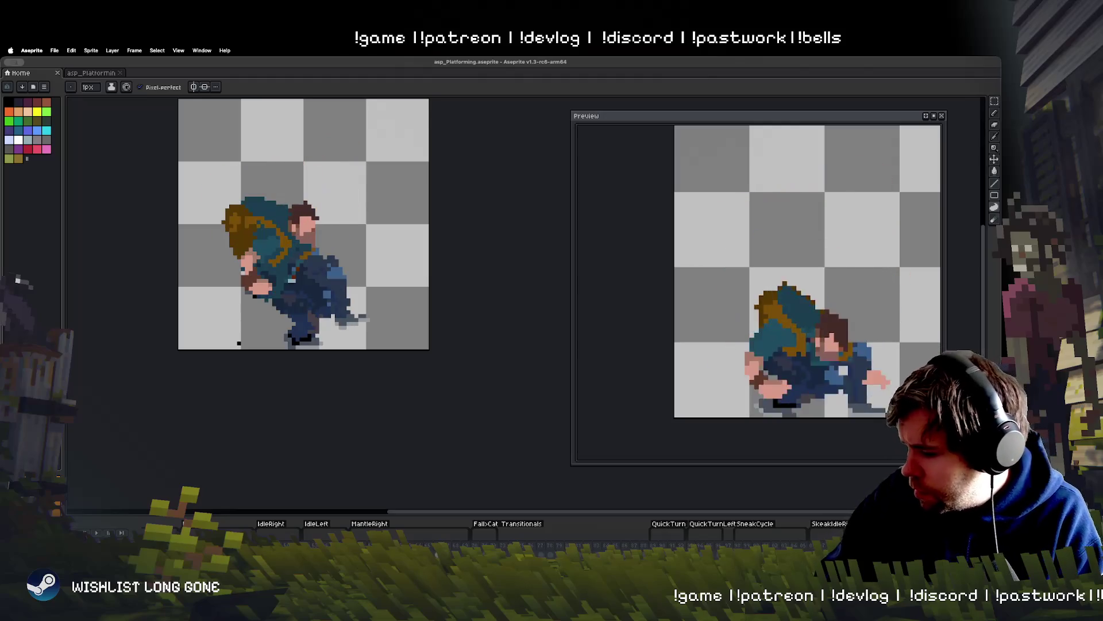
key("Left")
key("Left")
key("Left")
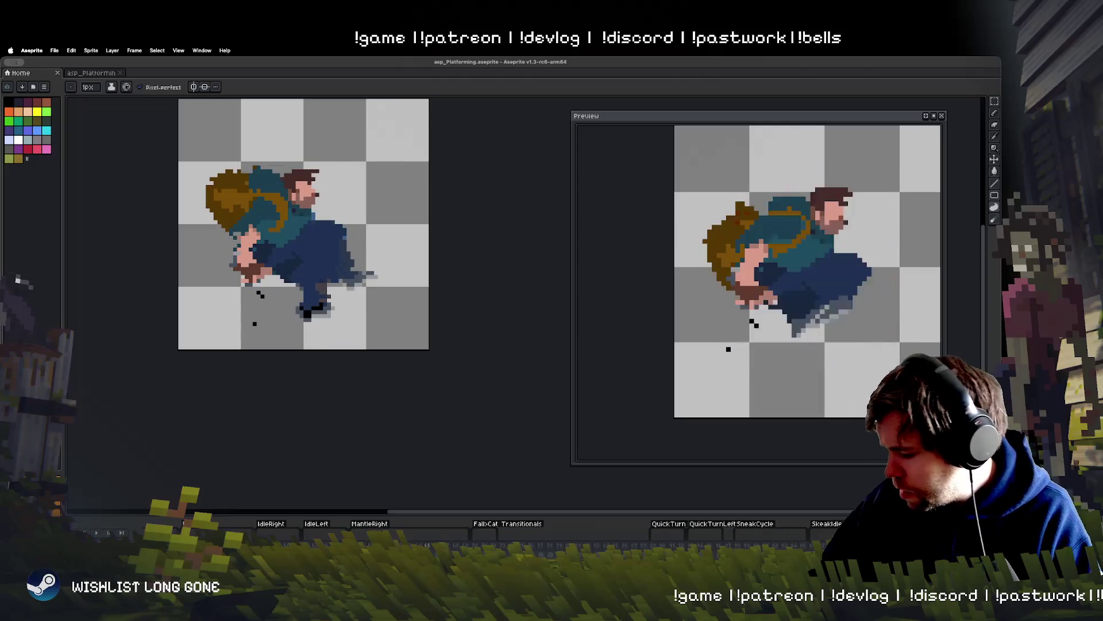
key("super+a")
scroll(460, 532, "left", 5)
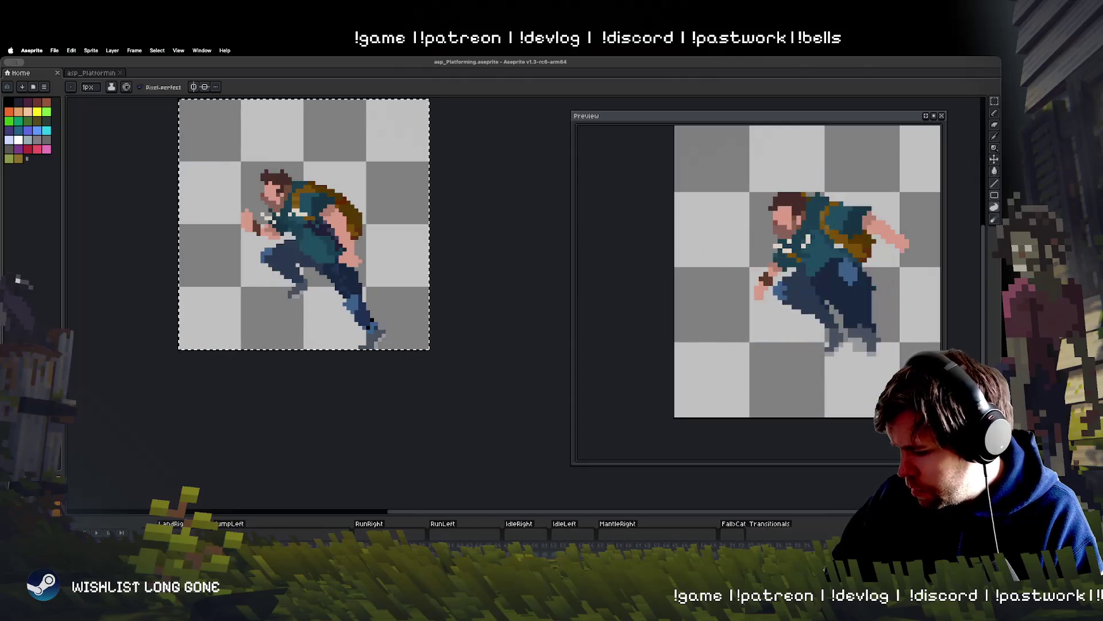
key("Left")
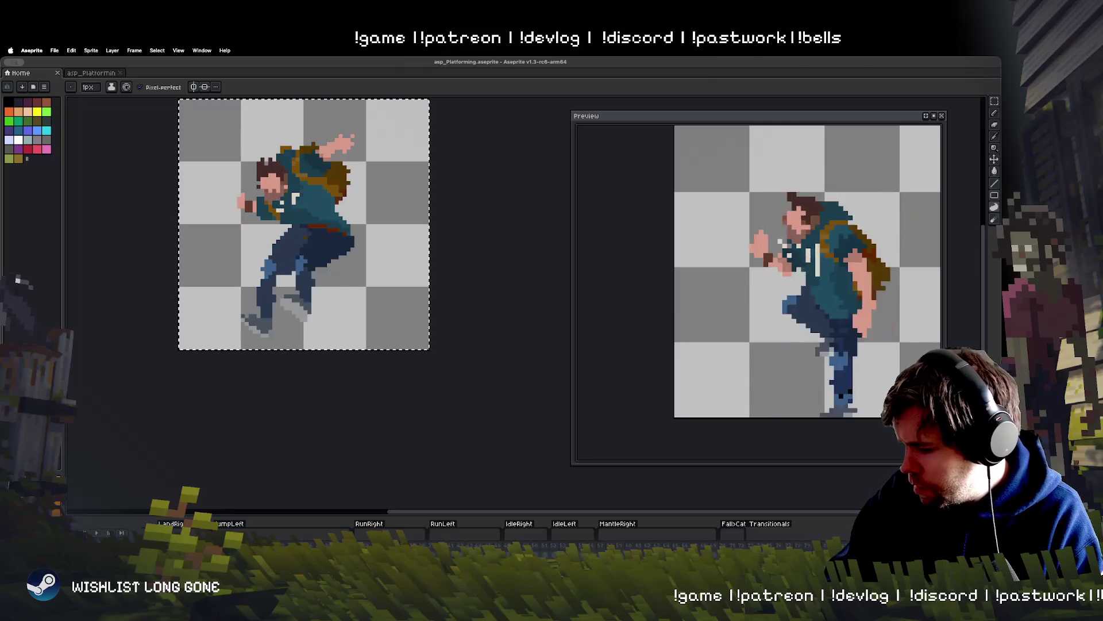
key("Left")
key("Left")
key("Left")
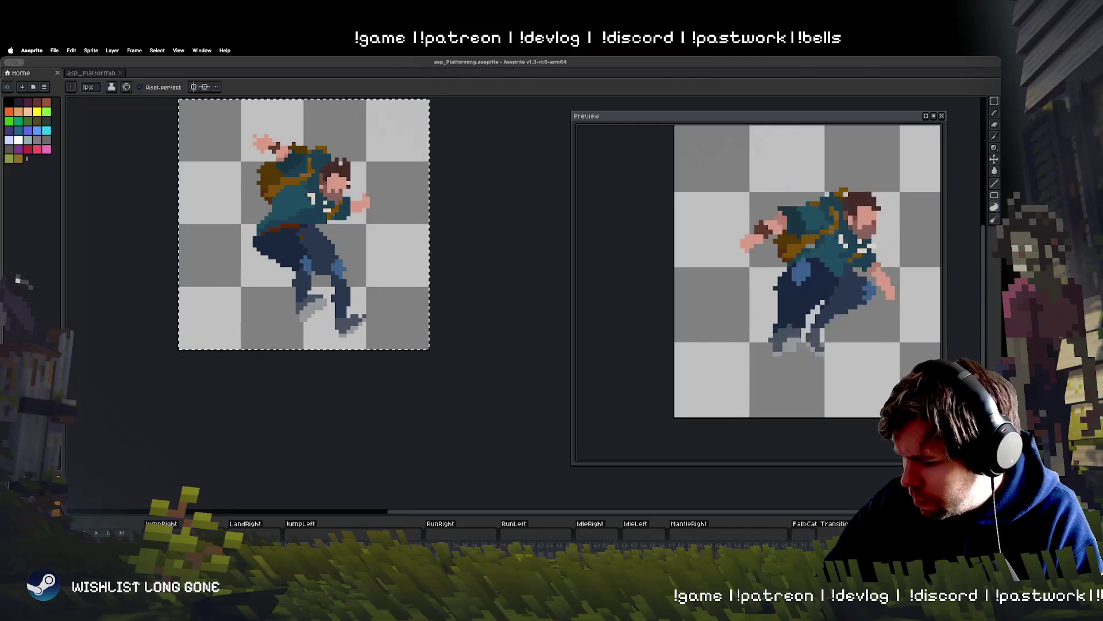
Marquee-select the backpacker, shift it 2 px right and 3 px up, nudge it higher, and commit.
key("m")
mouse_move(345, 317)
left_mouse_down()
mouse_move(396, 305)
mouse_move(379, 313)
left_mouse_up()
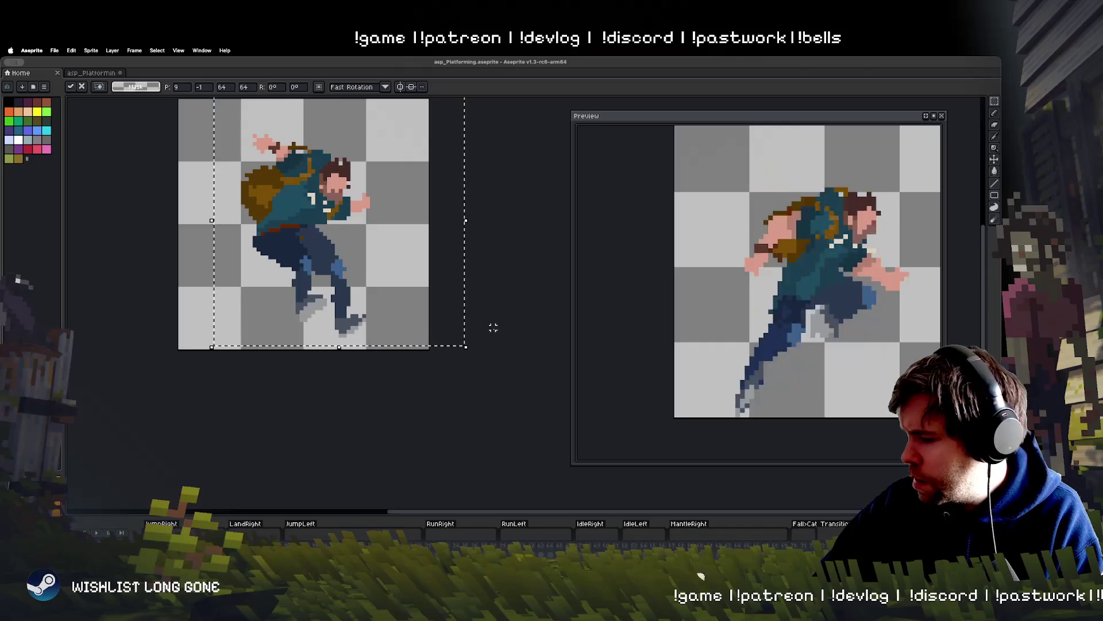
left_click_drag(391, 301, 399, 290)
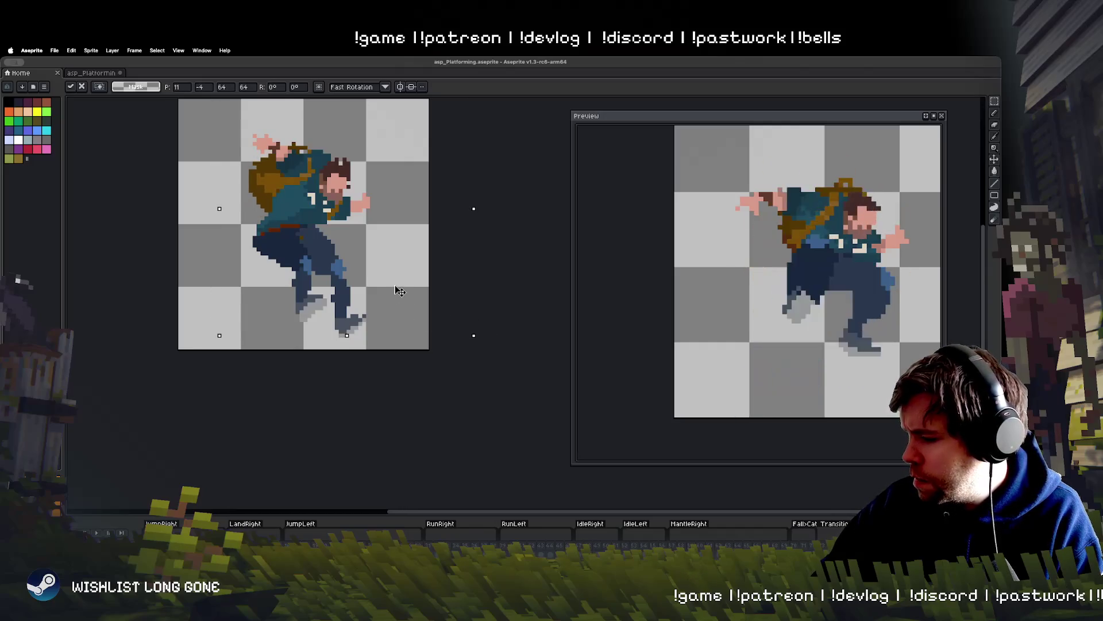
key("Up")
key("Up")
key("Up")
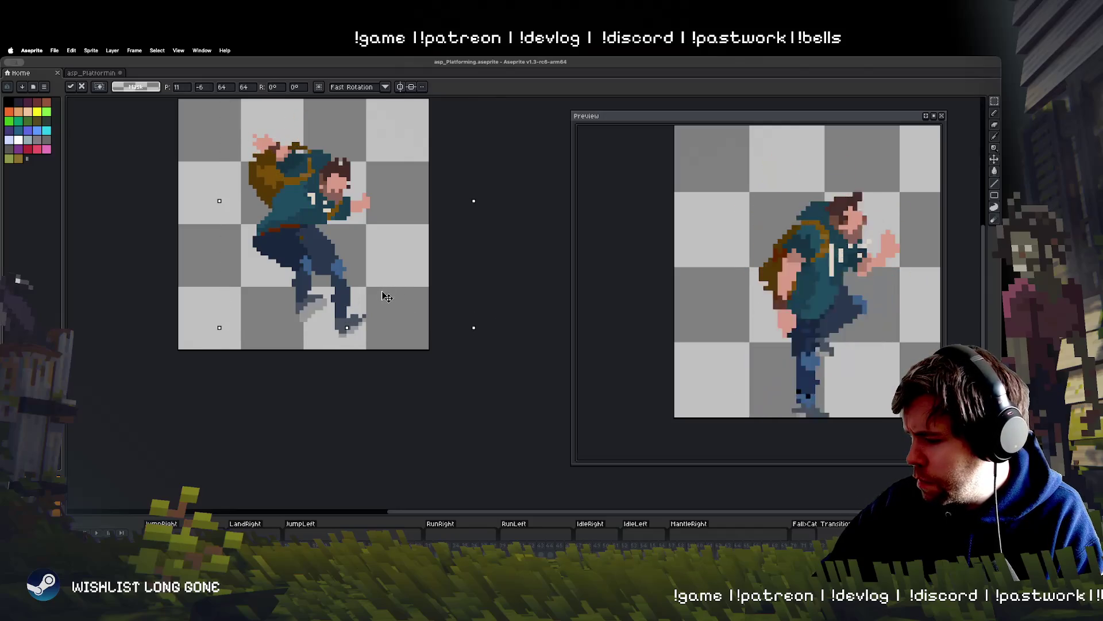
key("b")
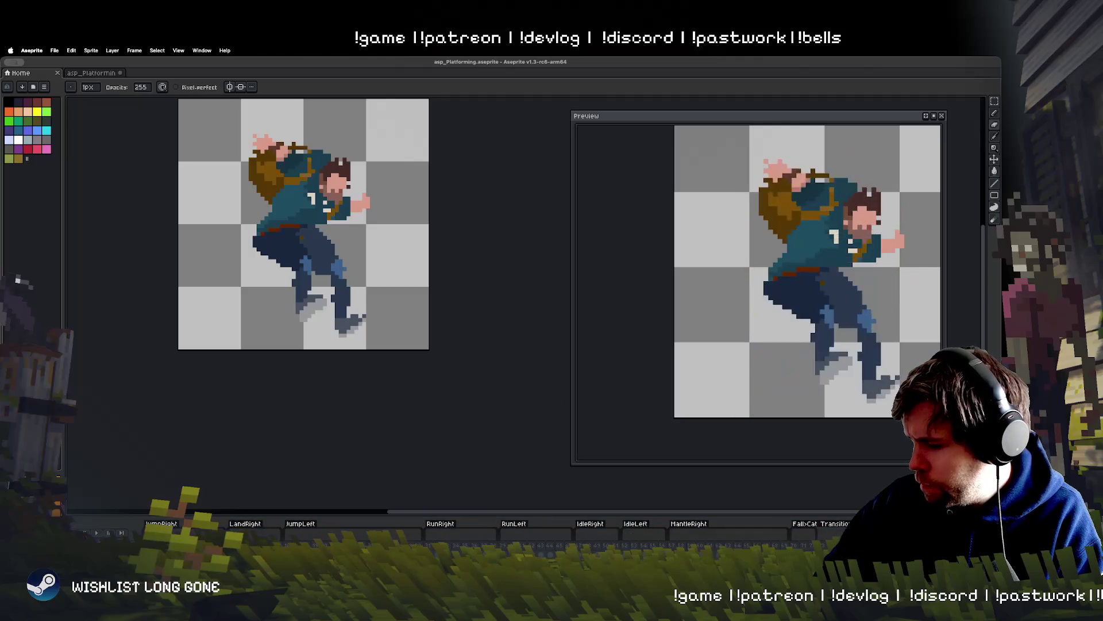
Flick between the adjusted jump frame and the raised-arm frame to compare alignment.
key("Right")
key("Left")
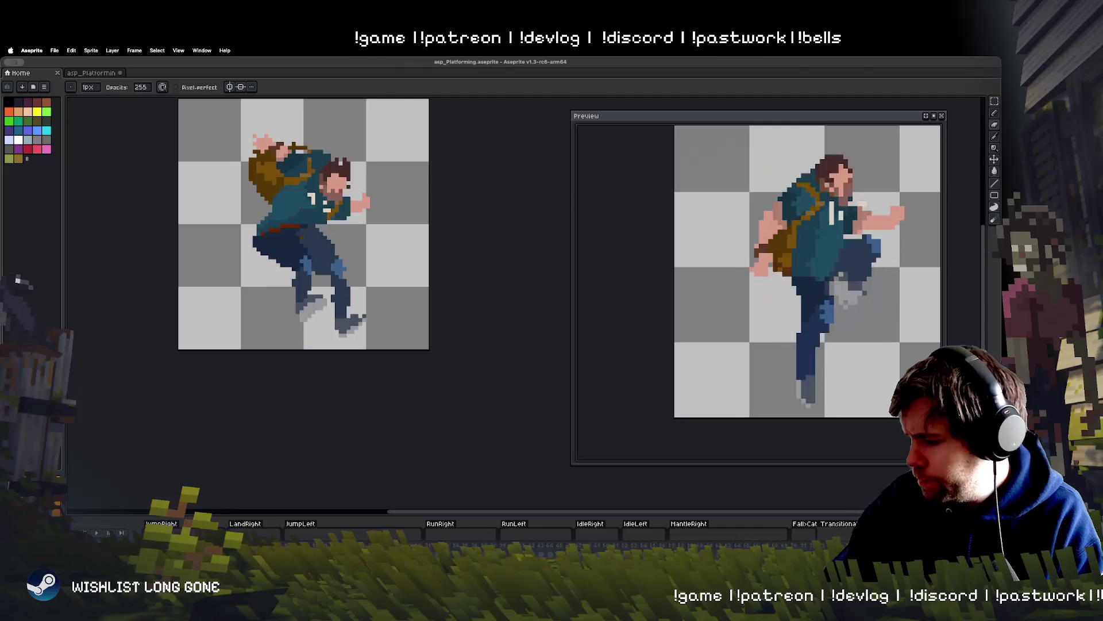
key("Left")
key("Right")
key("Left")
key("Right")
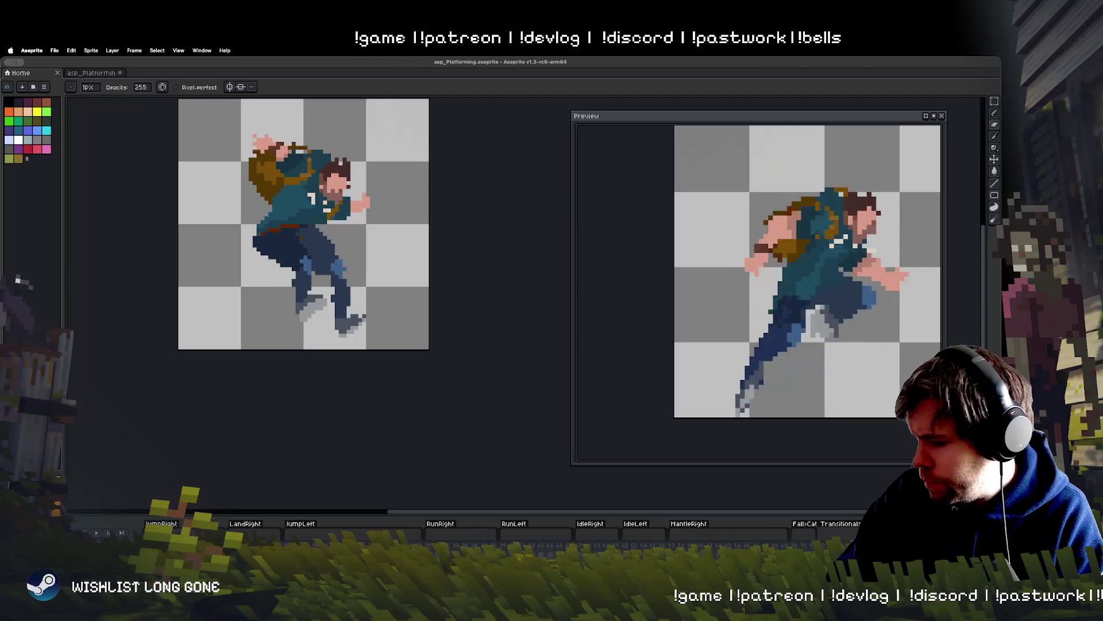
key("Left")
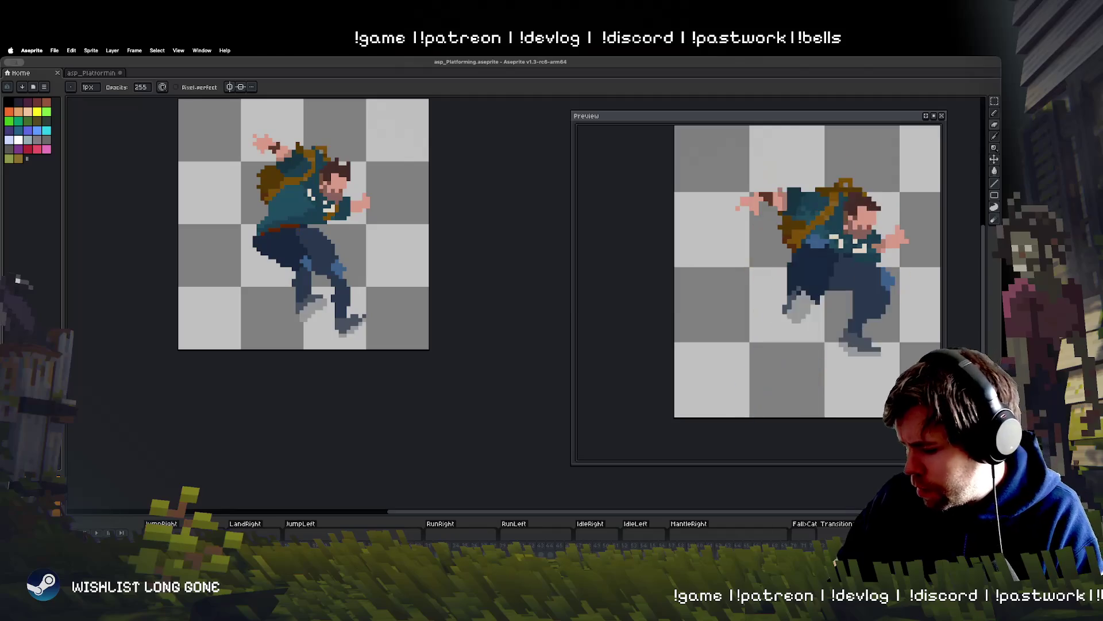
Review the backpack-strap and full-backpack frames in Aseprite, leaving nothing selected.
key("Right")
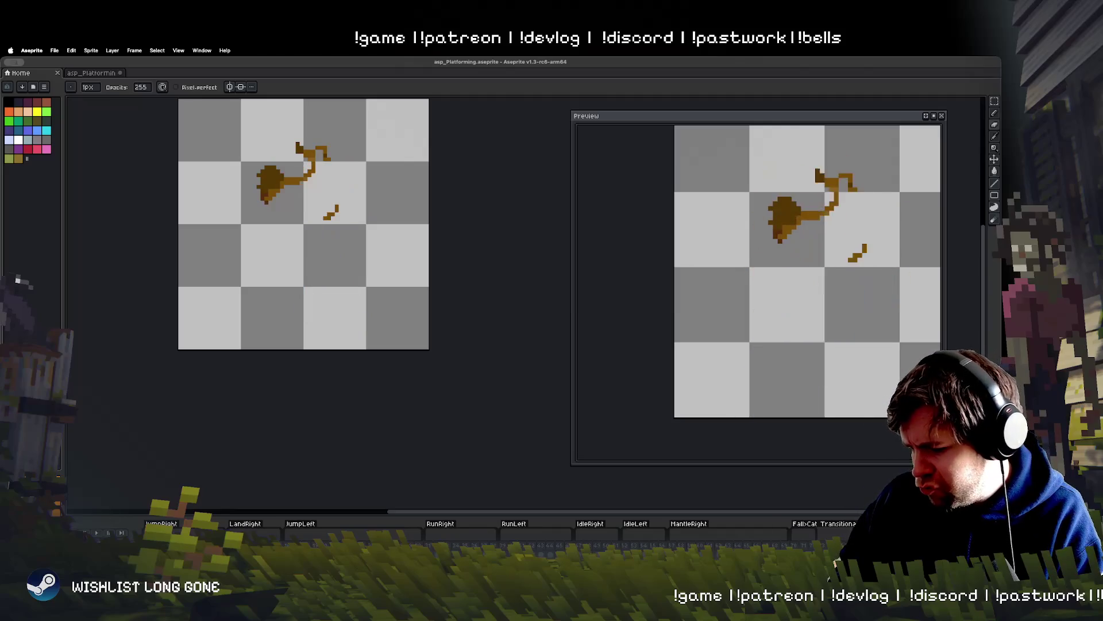
key("Left")
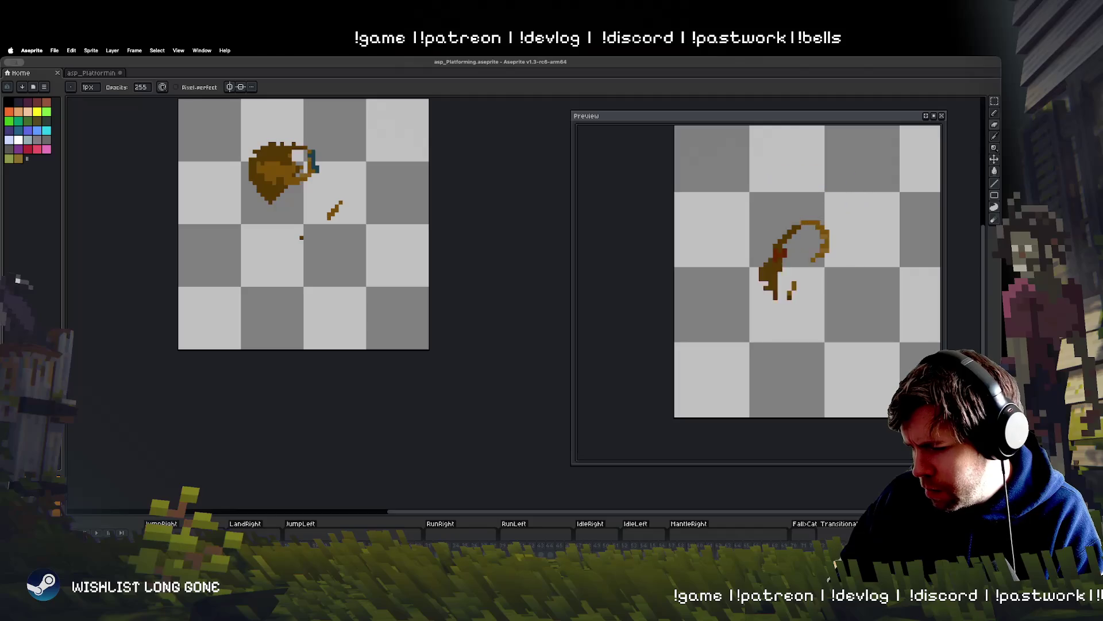
key("ctrl+shift+d")
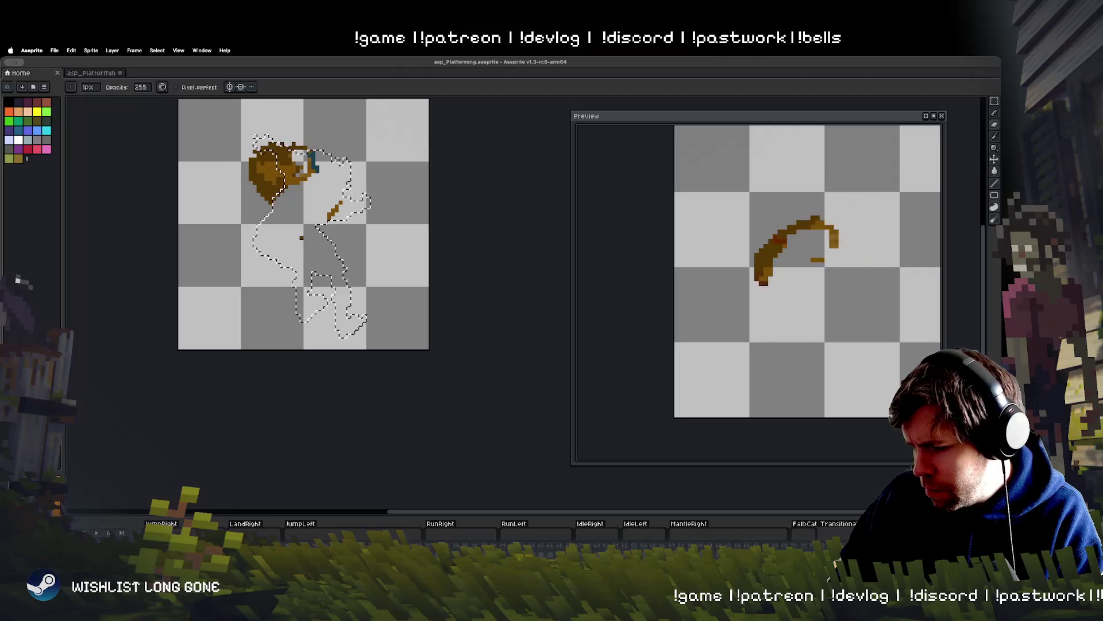
key("ctrl+d")
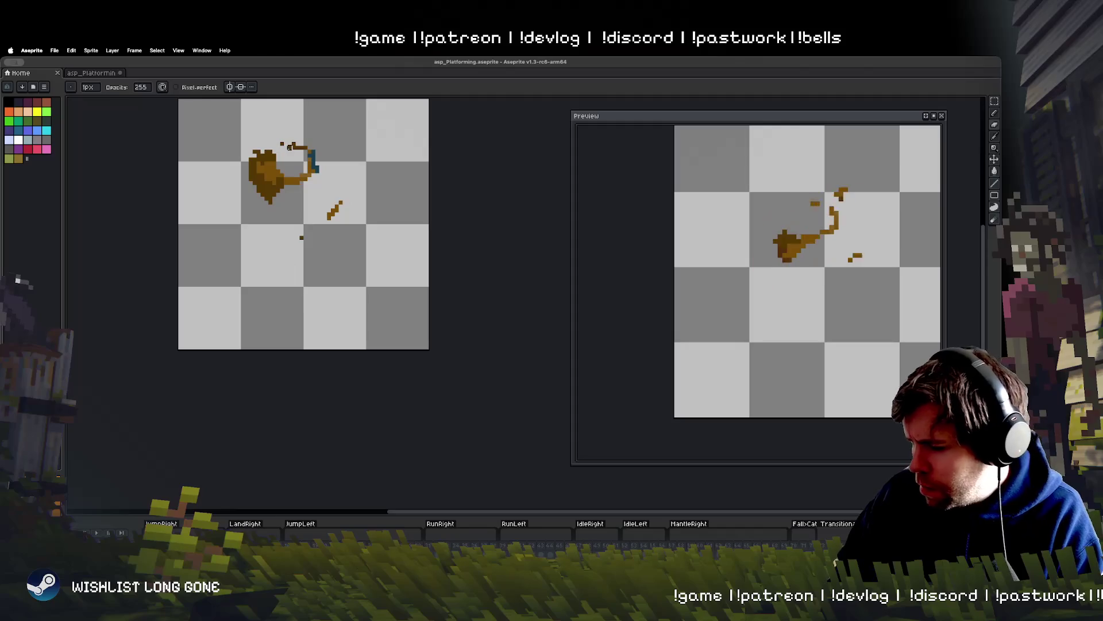
Return to Unity and enter play mode to test the updated backpacker sprites.
left_click(55, 50)
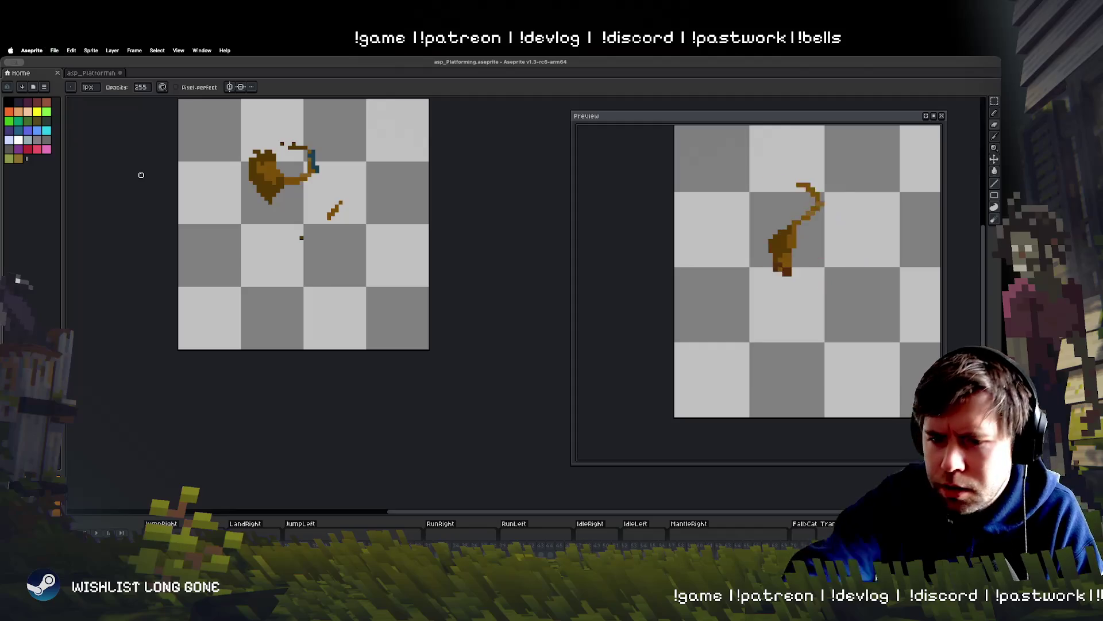
key("super+Tab")
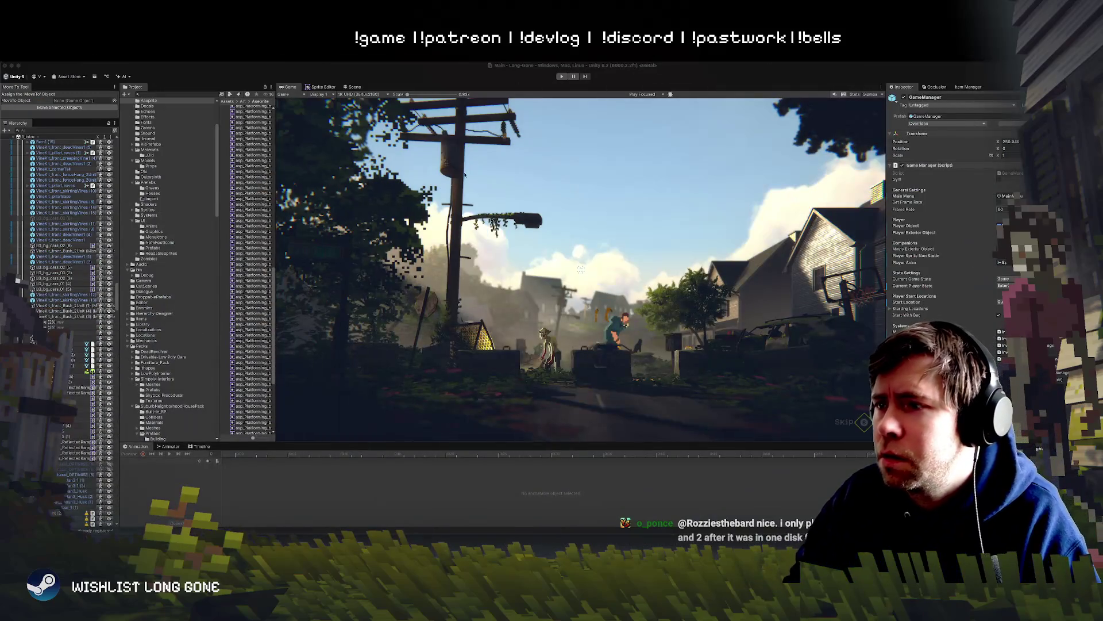
key("super+p")
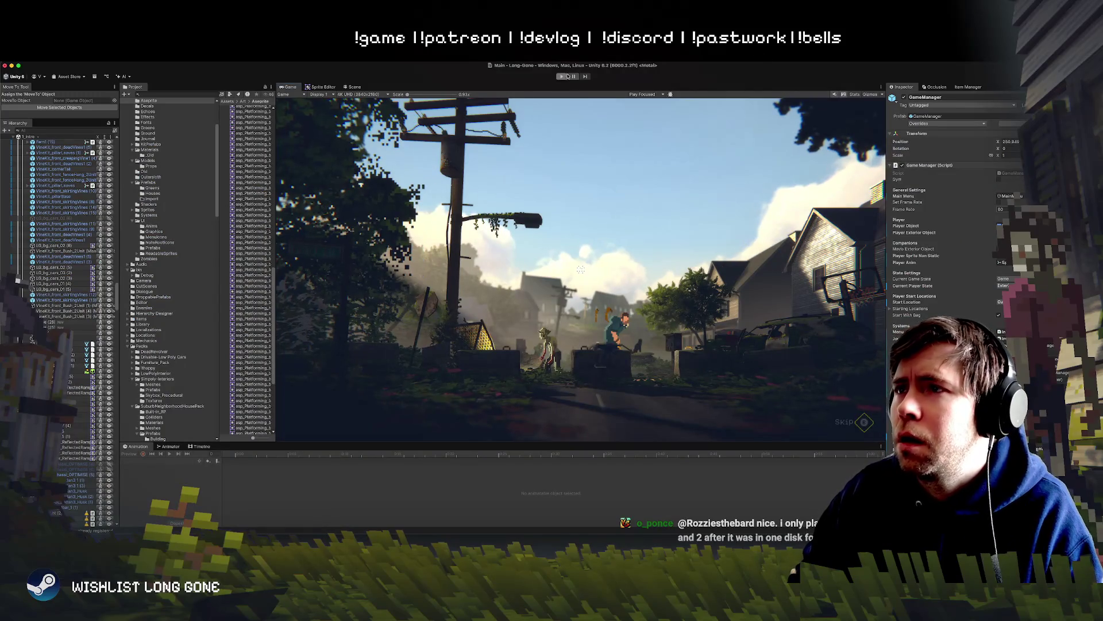
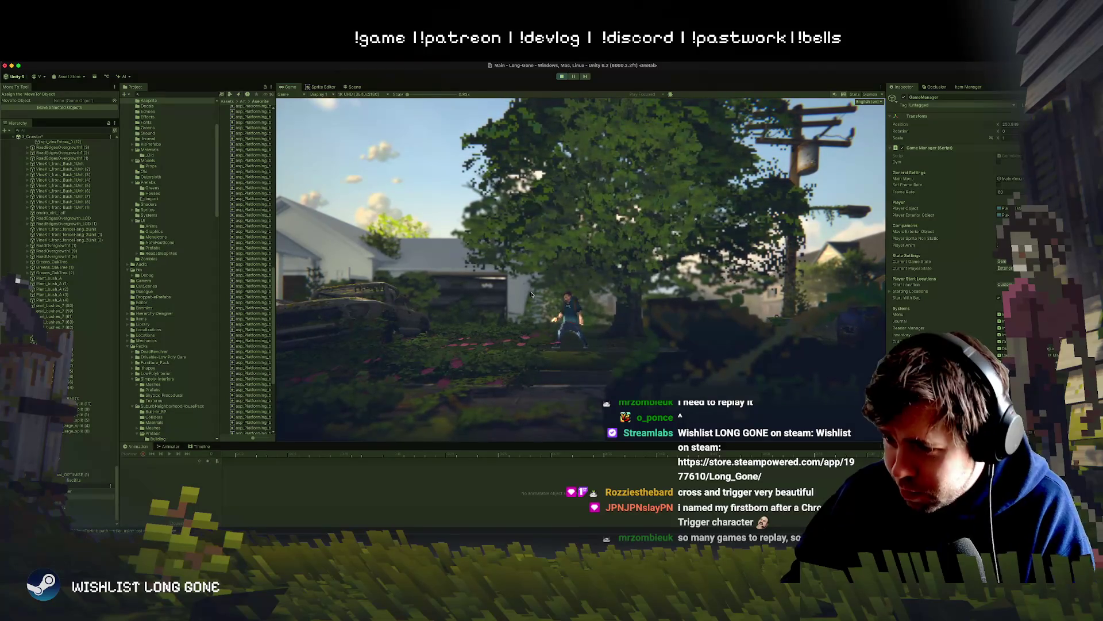
Run the character through the yard, jumping onto the car roof and up onto the truck.
key("a")
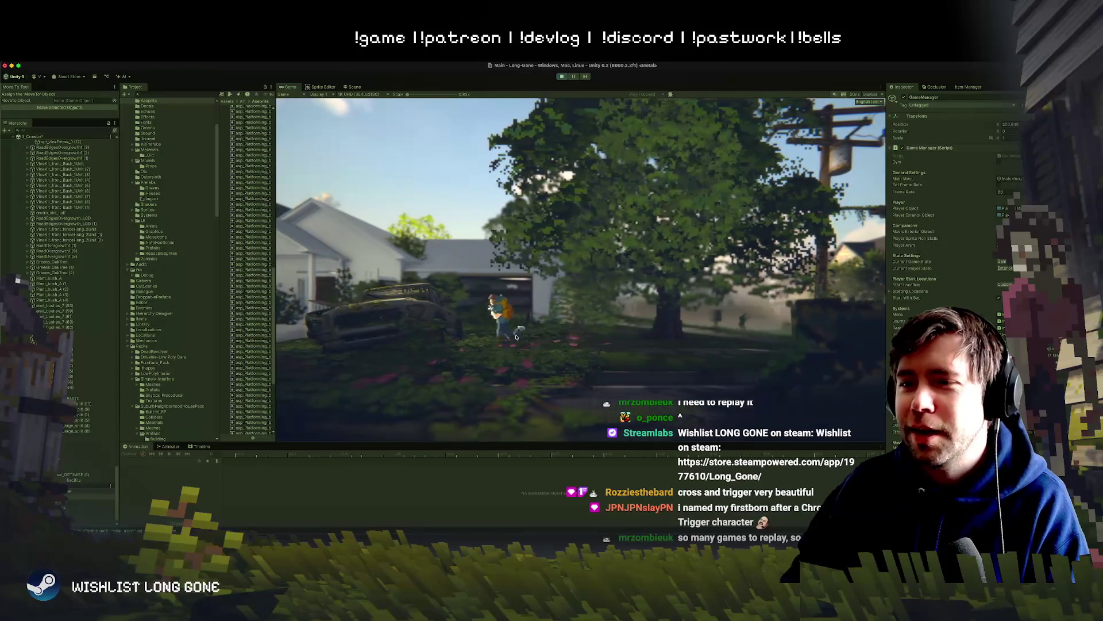
key("space")
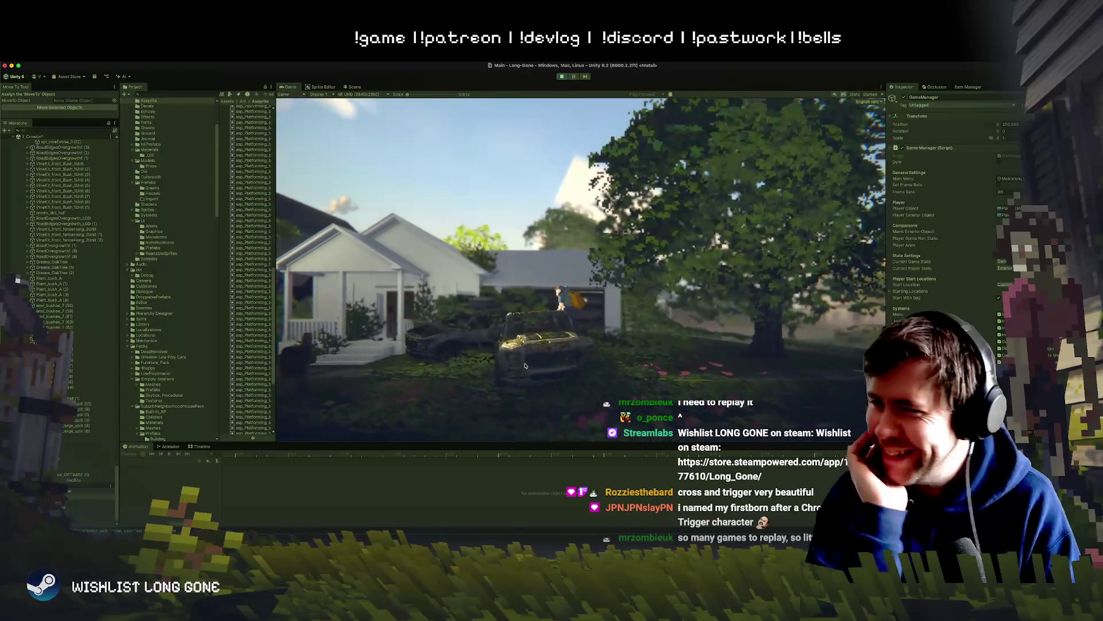
key("a")
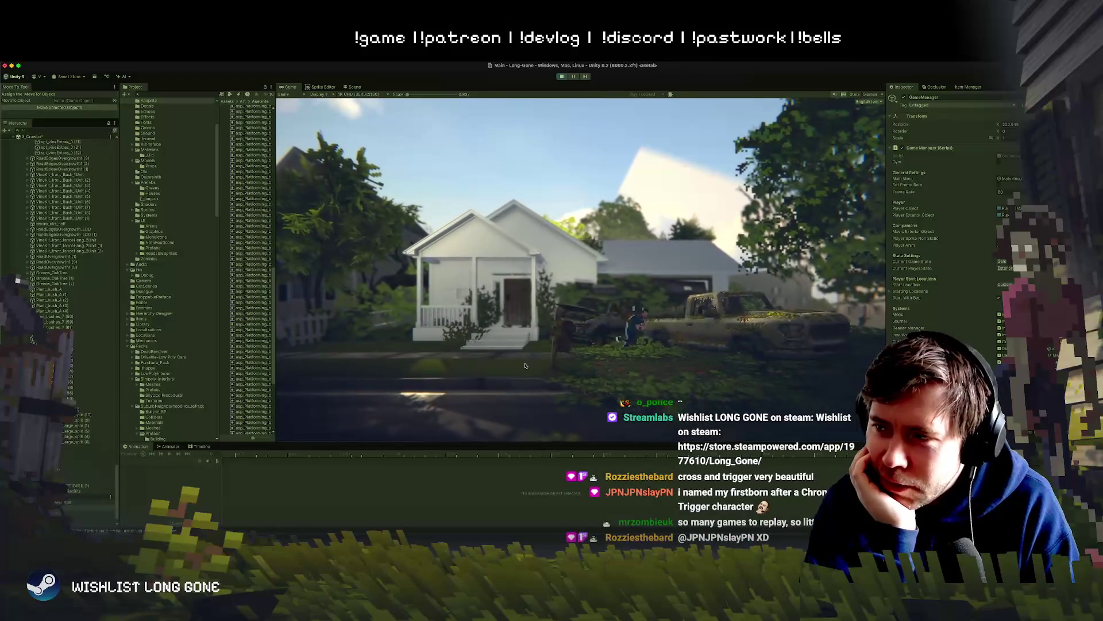
key("d")
key("space")
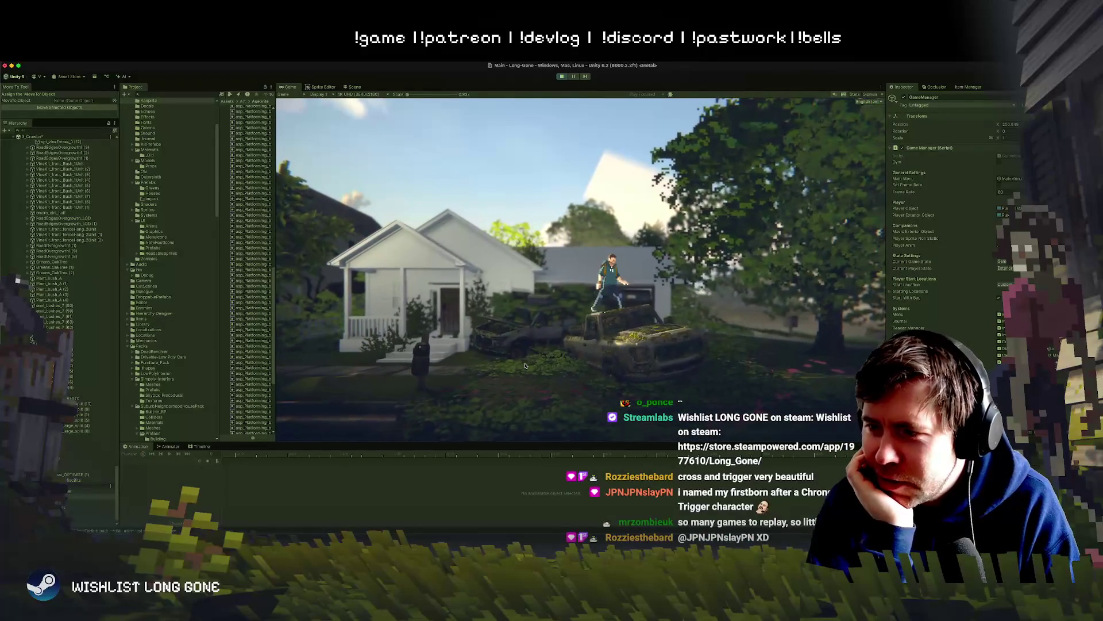
key("a")
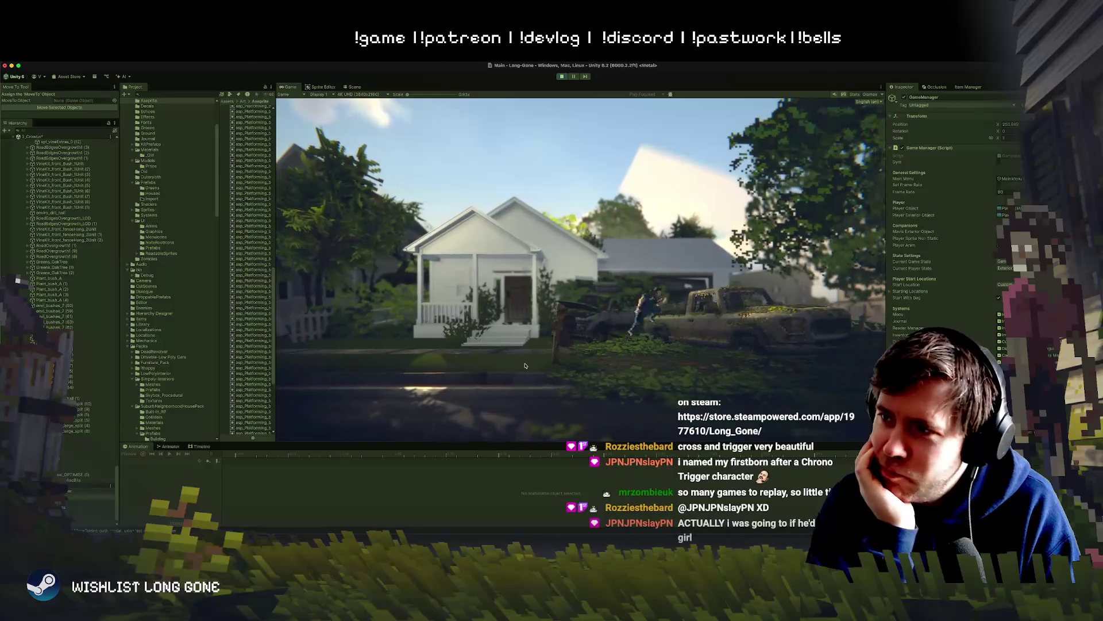
key("a")
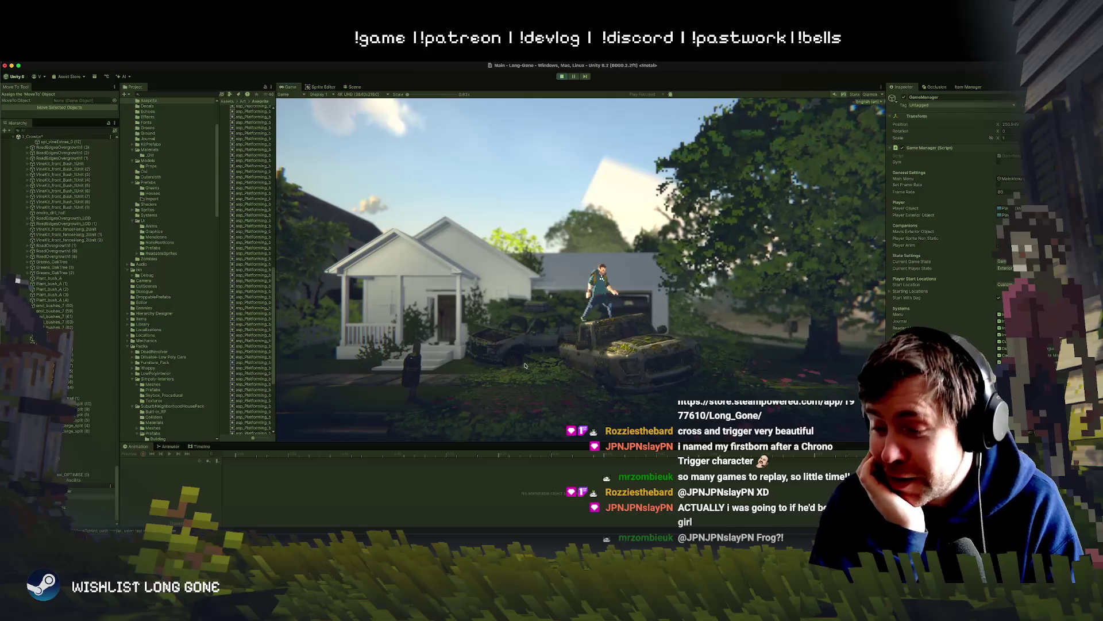
key("d")
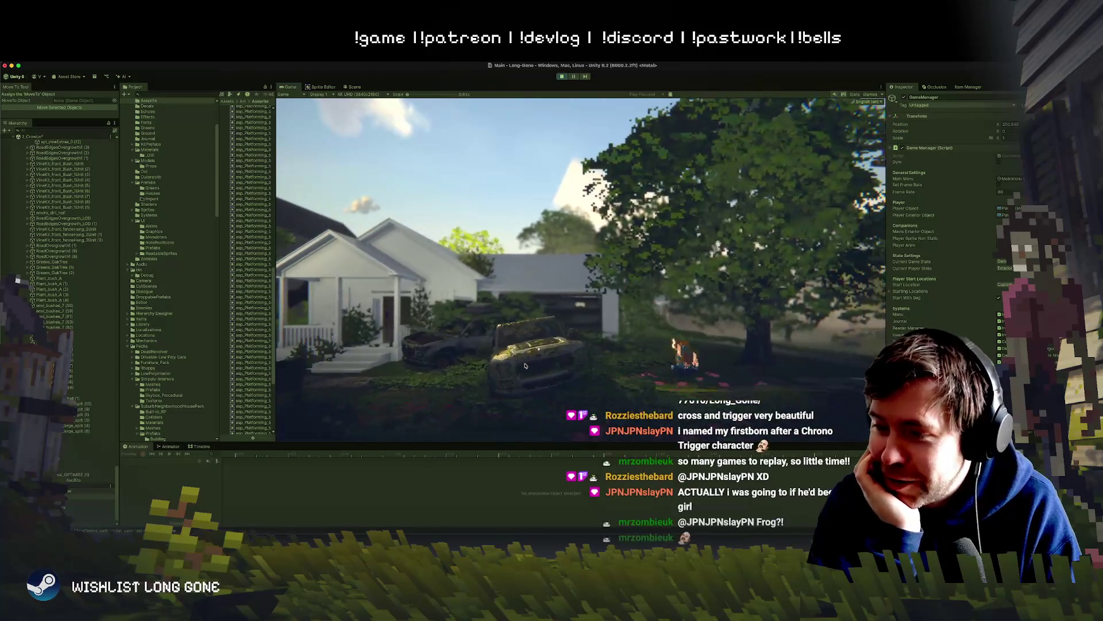
key("a")
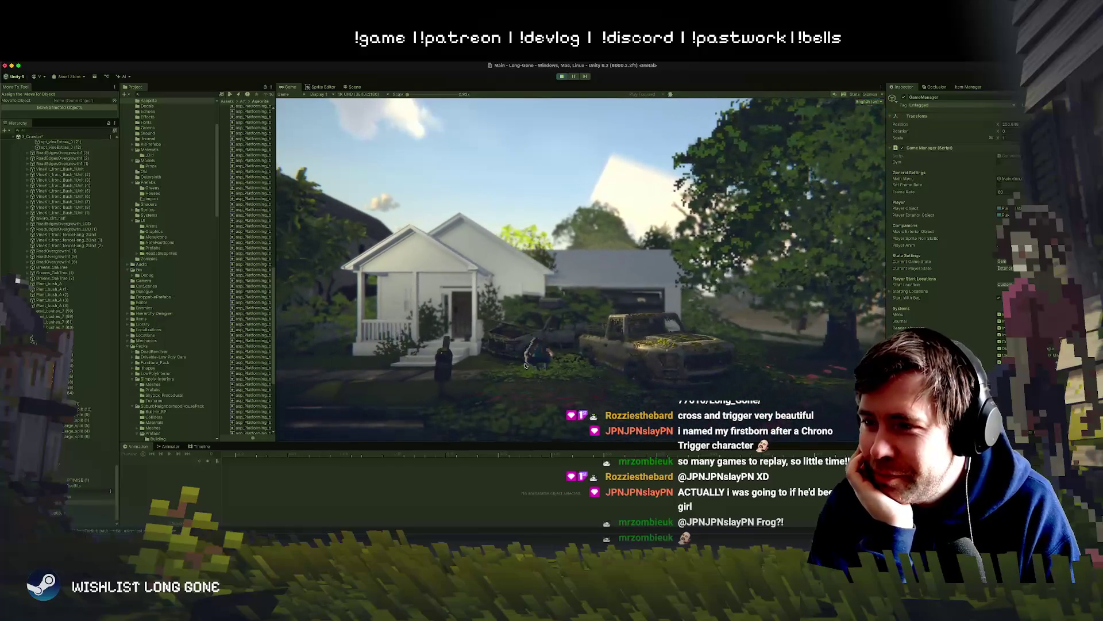
key("space")
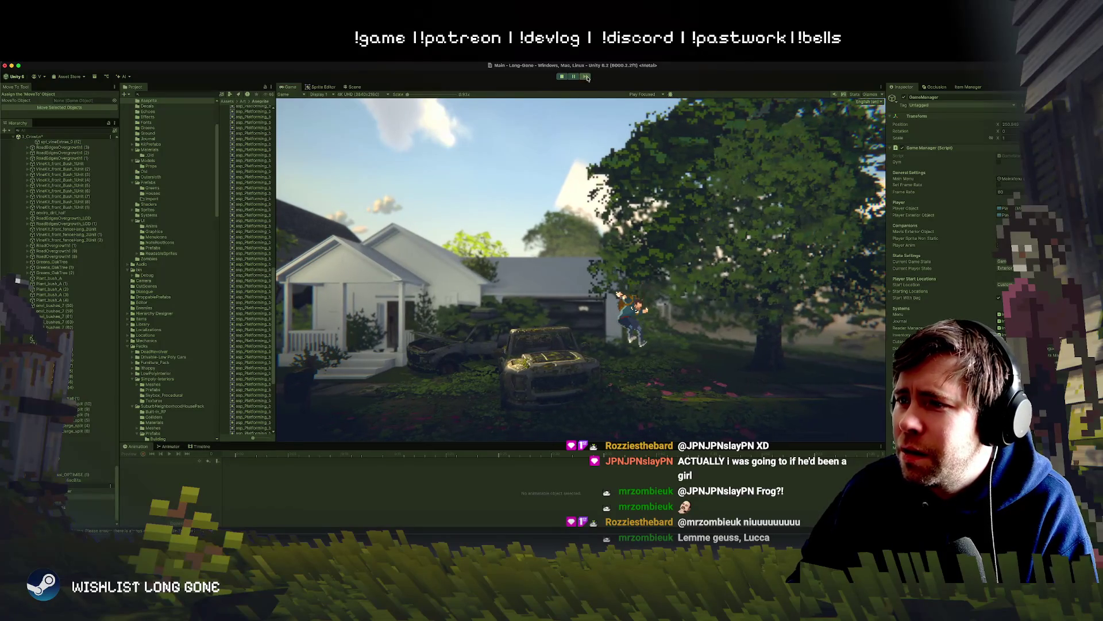
Advance the paused game one frame, then exit Play mode.
left_click(587, 77)
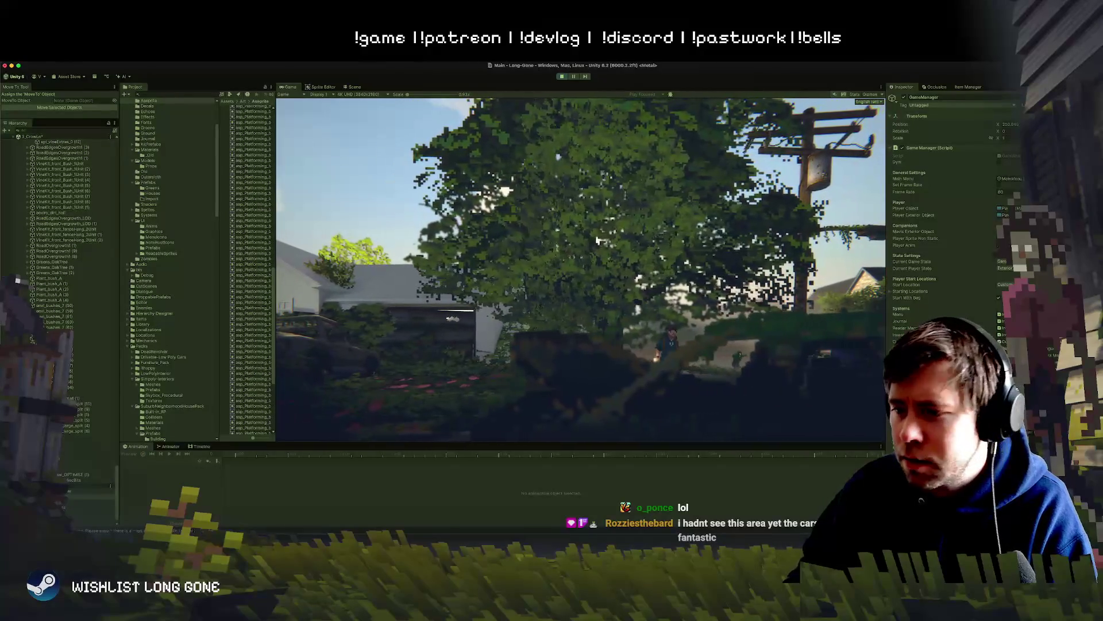
left_click(562, 75)
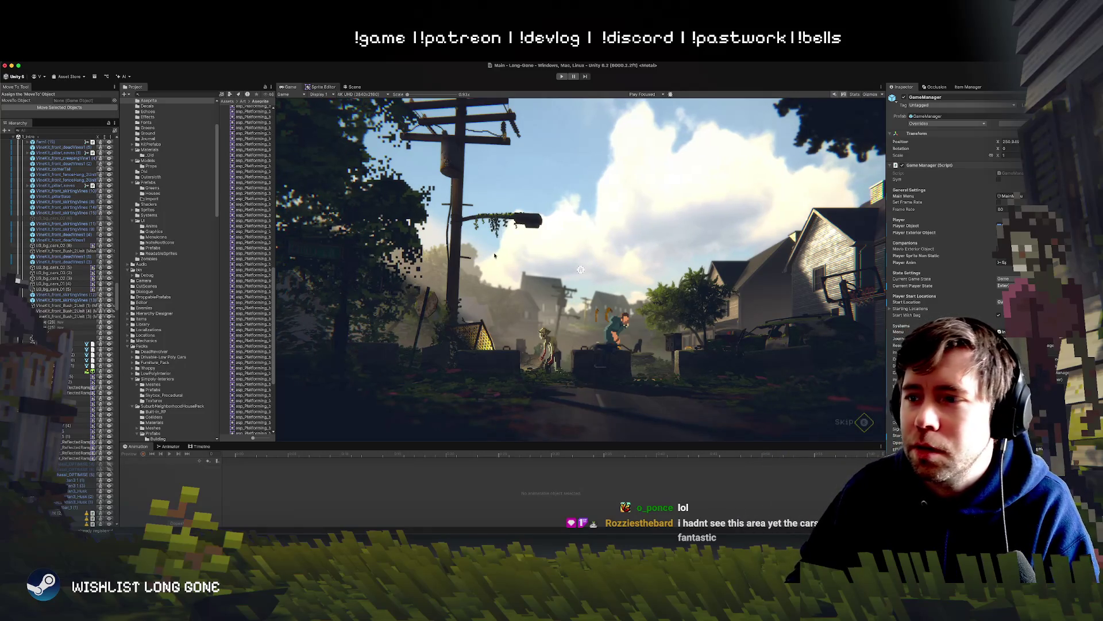
Switch to the Scene view, frame PlayerExterior, and orbit to the yard car to select its Hood.
left_click(322, 87)
left_click(352, 87)
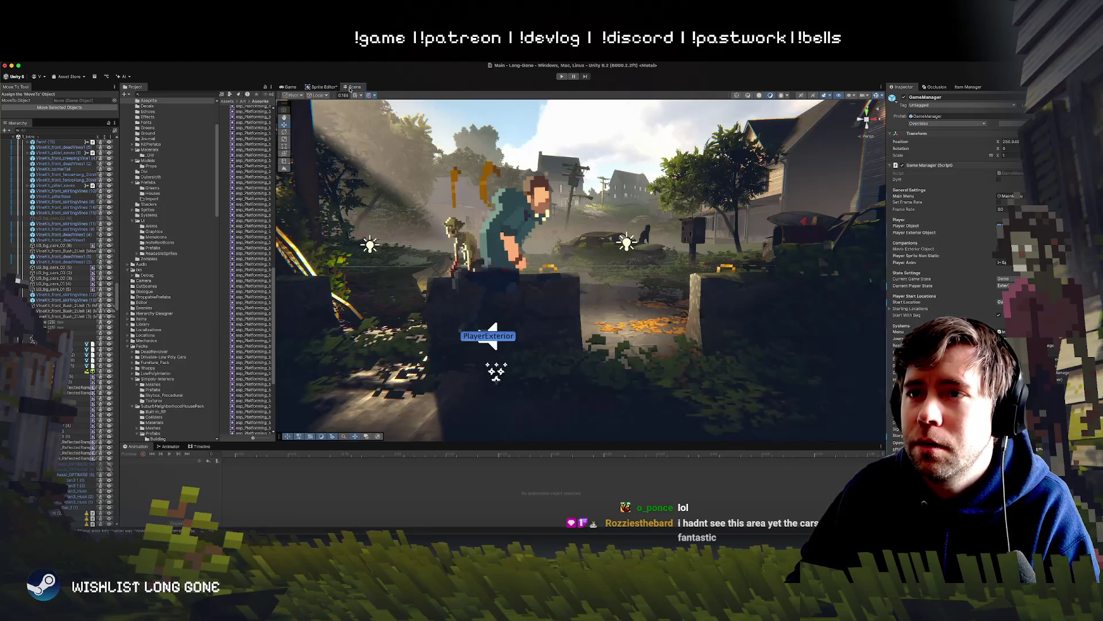
double_click(40, 304)
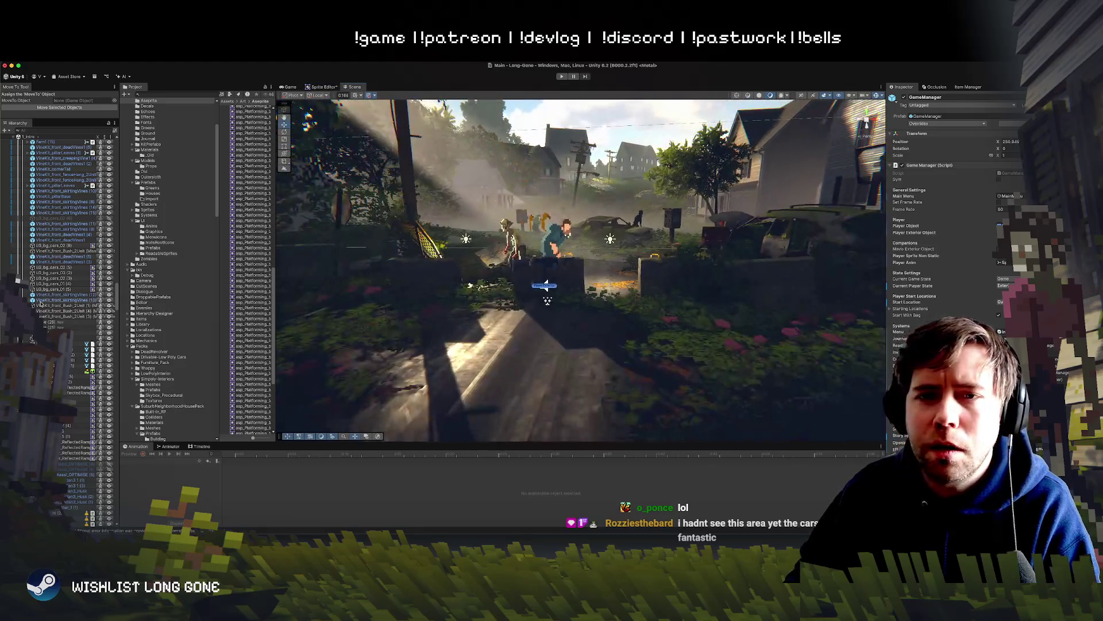
scroll(40, 303, "up", 10)
left_click(46, 186)
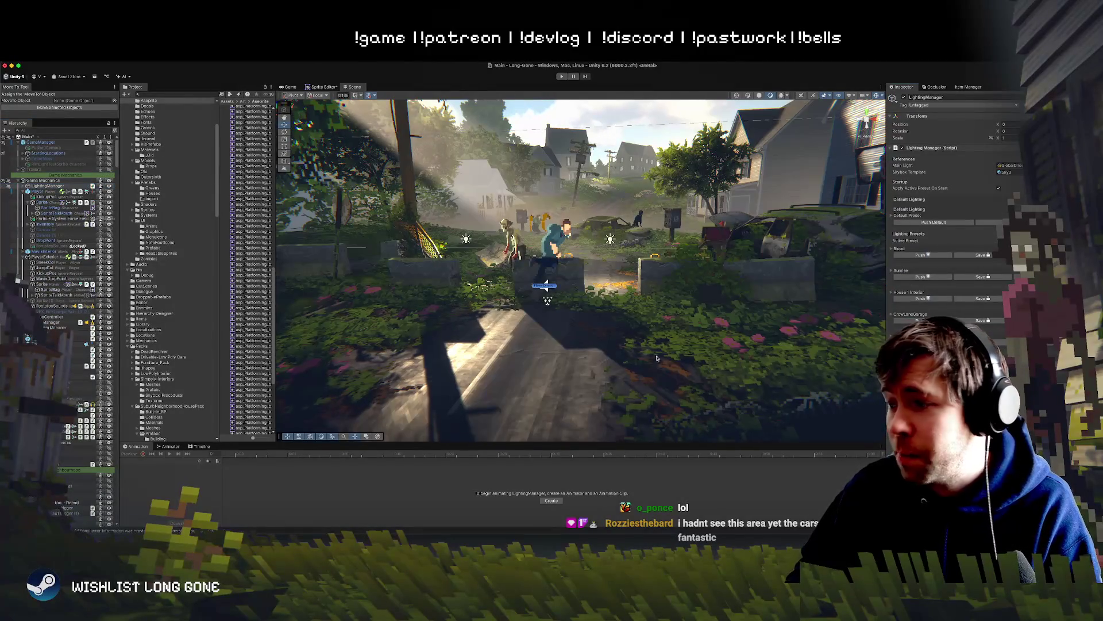
mouse_move(574, 276)
left_mouse_down()
mouse_move(703, 308)
mouse_move(744, 334)
mouse_move(755, 318)
mouse_move(634, 256)
left_mouse_up()
left_click(594, 233)
left_click(609, 244)
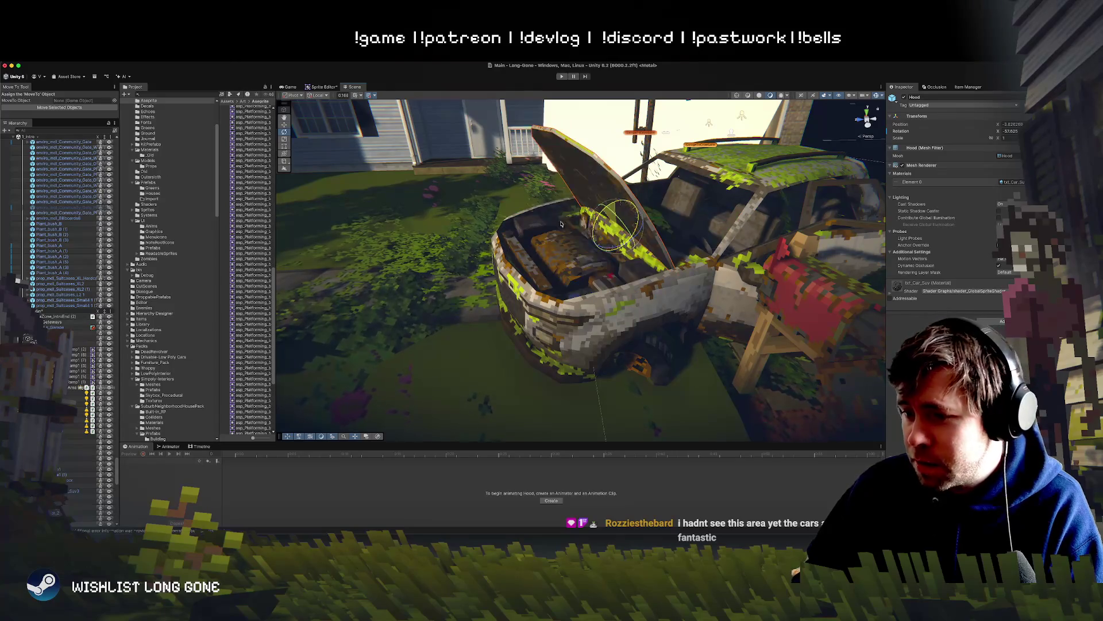
Rotate the first car's hood open and swing the view down beside the car.
mouse_move(587, 257)
left_mouse_down()
mouse_move(592, 224)
mouse_move(487, 254)
left_mouse_up()
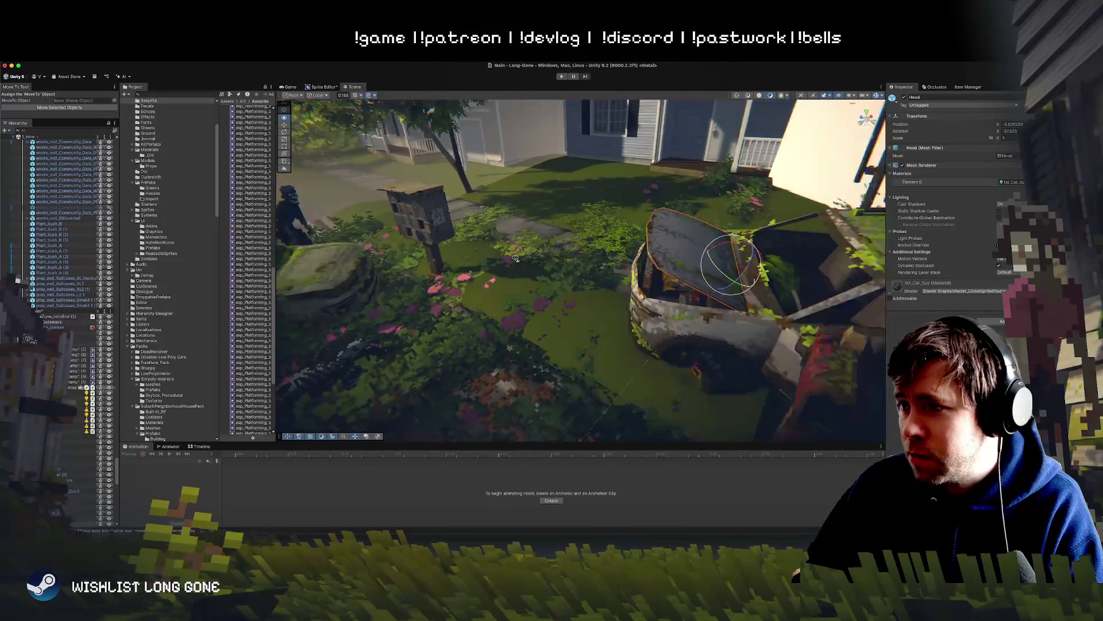
left_click(587, 289)
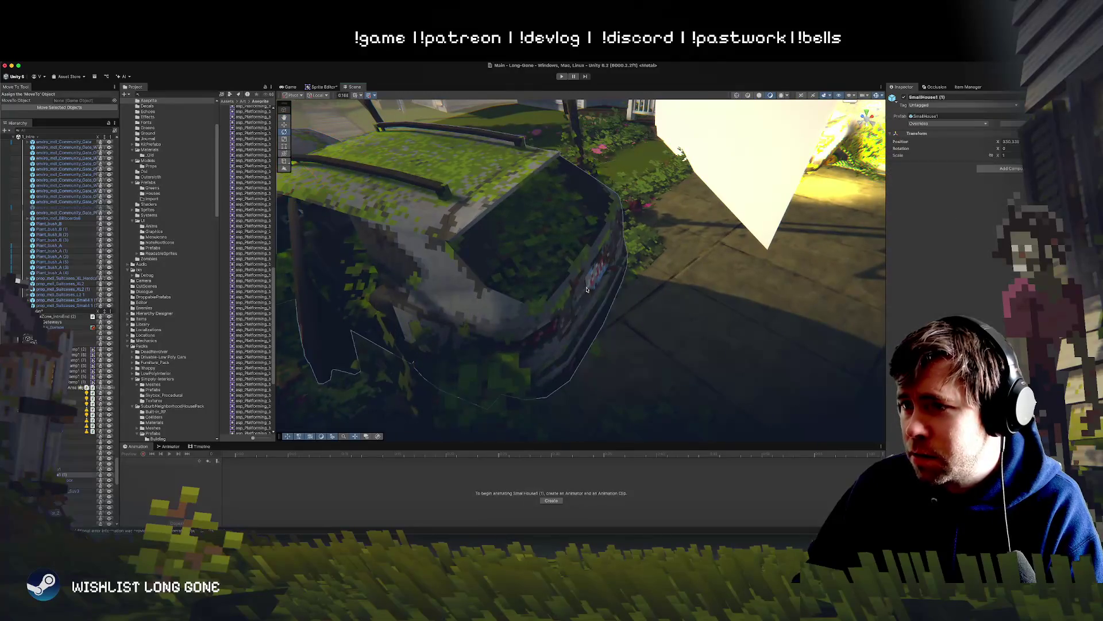
scroll(571, 282, "down", 5)
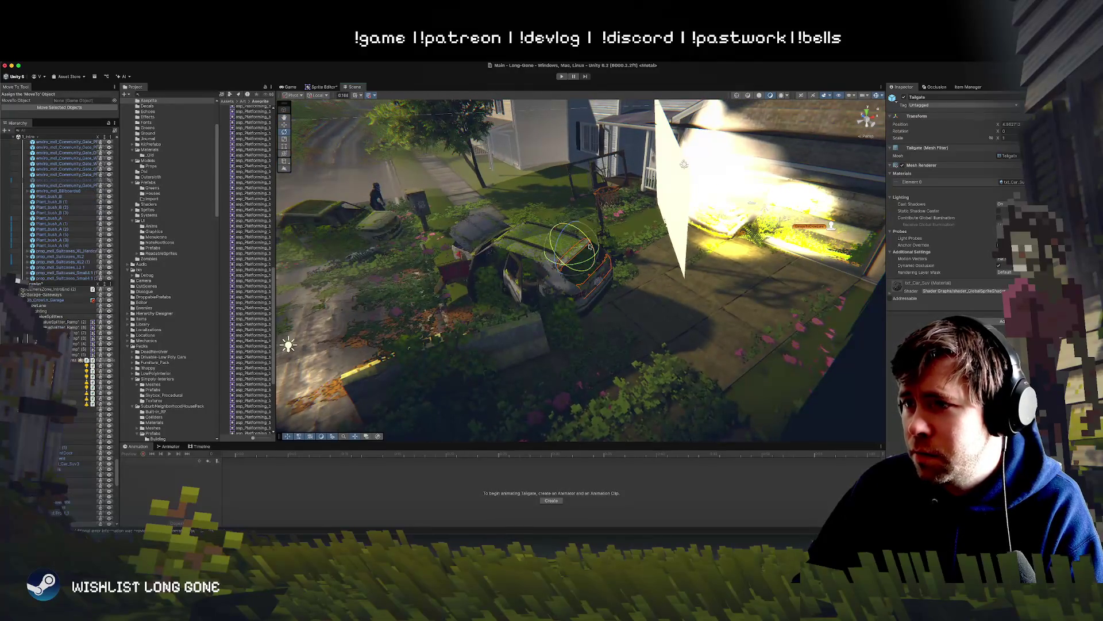
mouse_move(649, 306)
left_mouse_down()
mouse_move(437, 227)
mouse_move(428, 232)
mouse_move(534, 230)
mouse_move(459, 299)
left_mouse_up()
Swing the moss-covered car's hood wide open with the Rotate tool.
key("e")
left_click(451, 313)
left_click(538, 269)
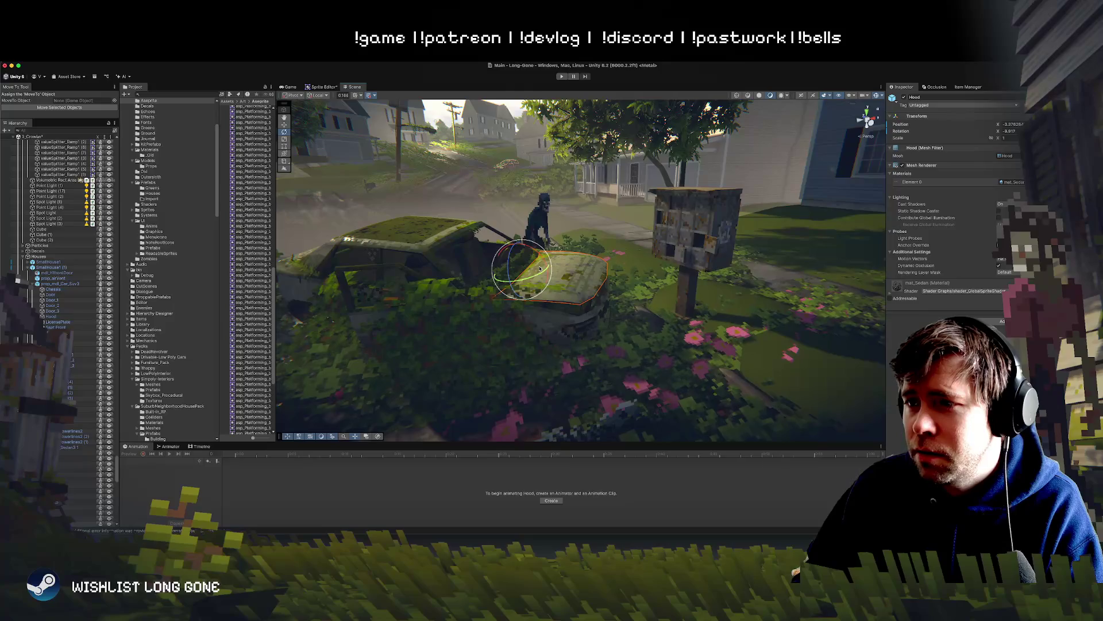
left_click_drag(486, 219, 478, 215)
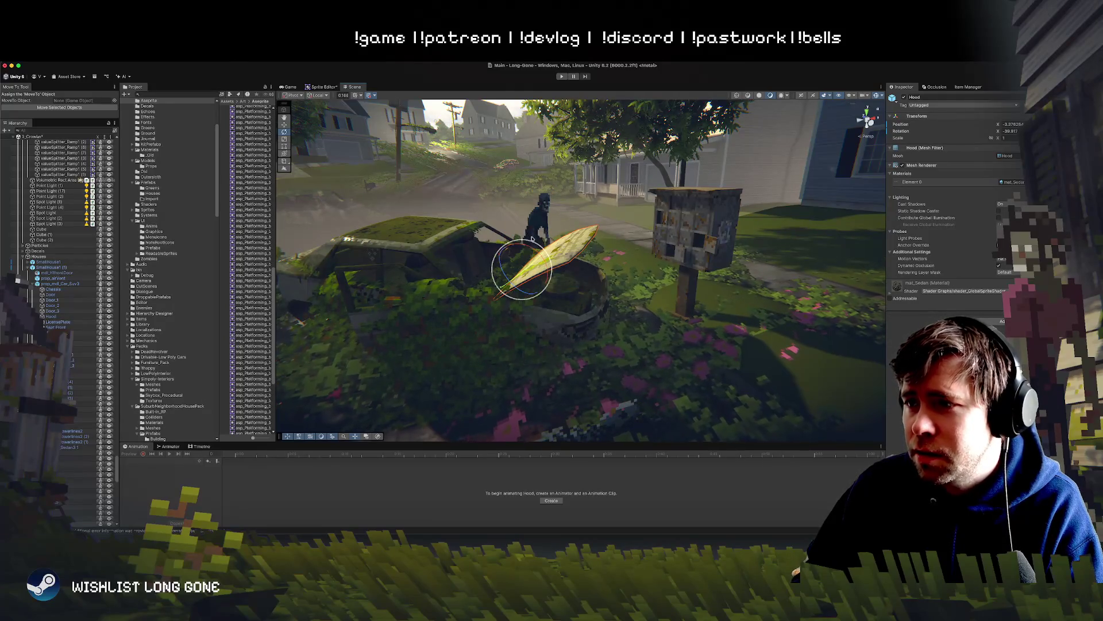
Orbit around the moss-covered truck to inspect it and widen the Project panel.
mouse_move(744, 253)
left_mouse_down()
mouse_move(532, 244)
mouse_move(537, 226)
left_mouse_up()
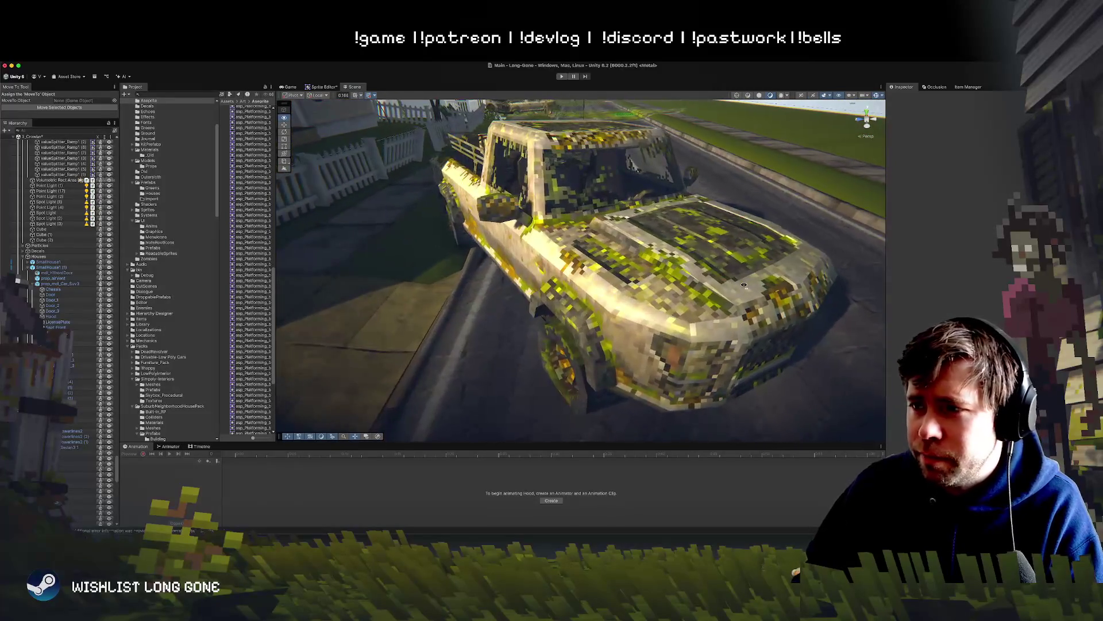
mouse_move(515, 251)
left_mouse_down()
mouse_move(379, 254)
mouse_move(303, 231)
mouse_move(414, 242)
left_mouse_up()
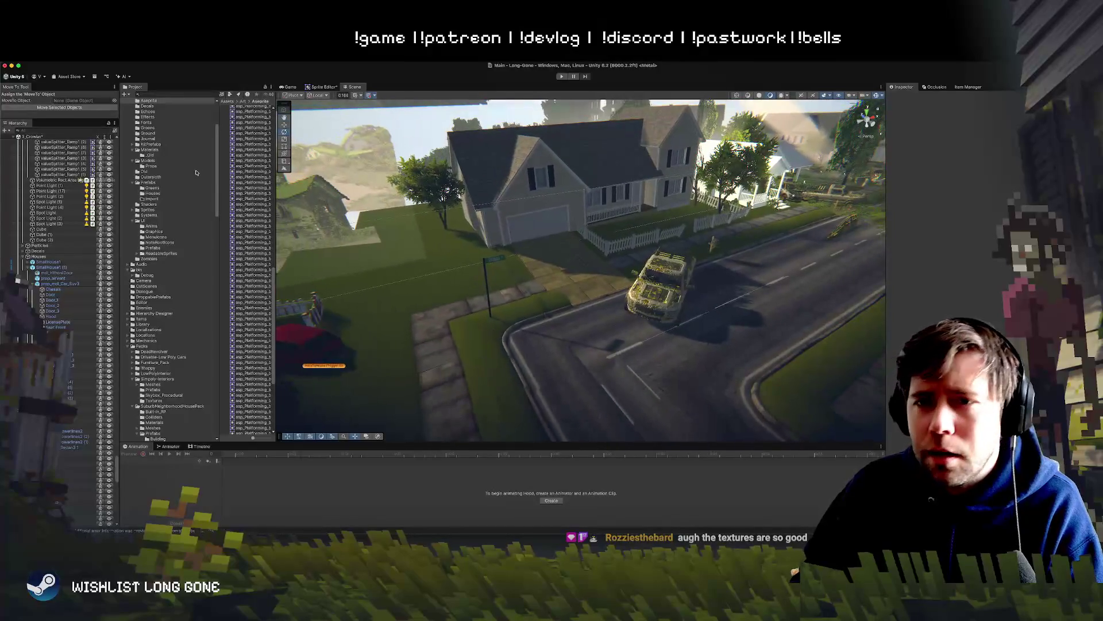
left_click_drag(277, 175, 342, 175)
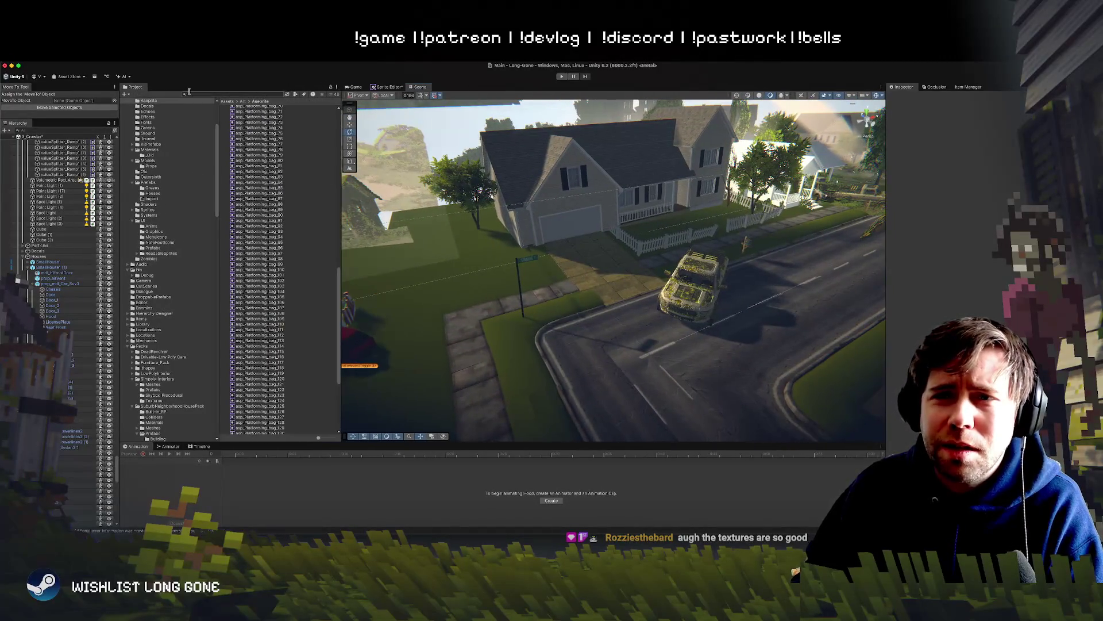
Search the Project for 'Van' and drag prop_Car_TransitVan_ onto the street beside the truck.
type("Van")
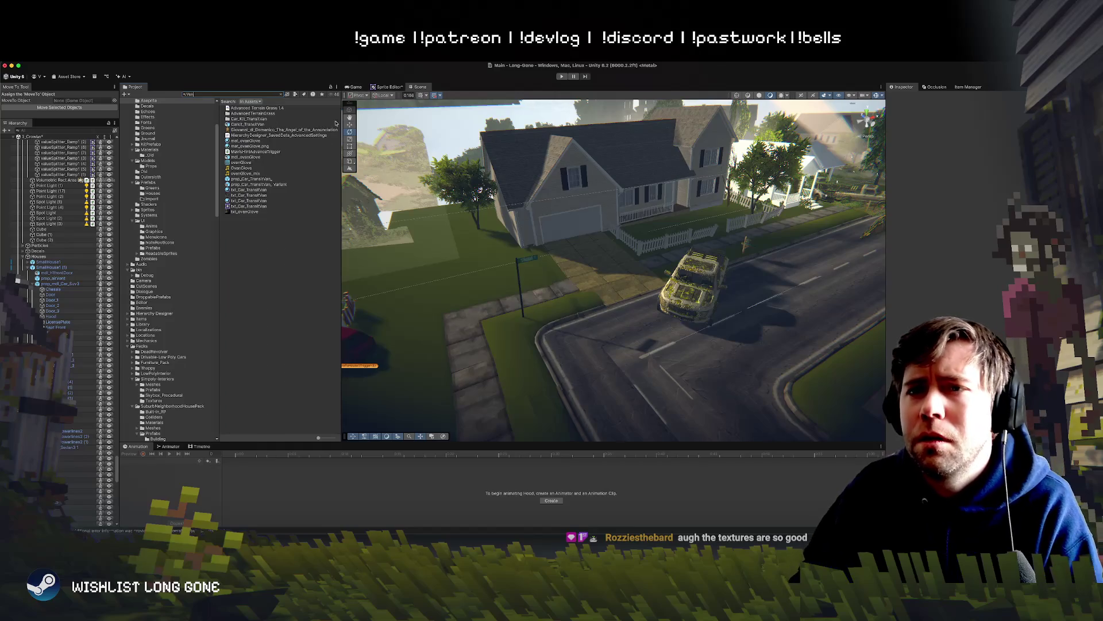
left_click(247, 185)
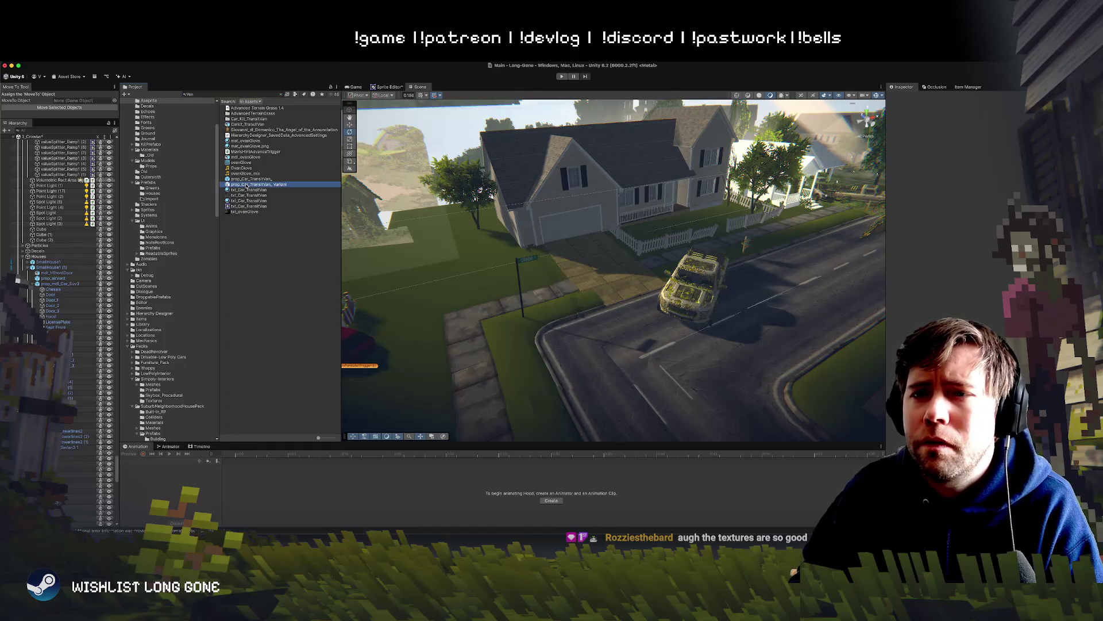
left_click(244, 180)
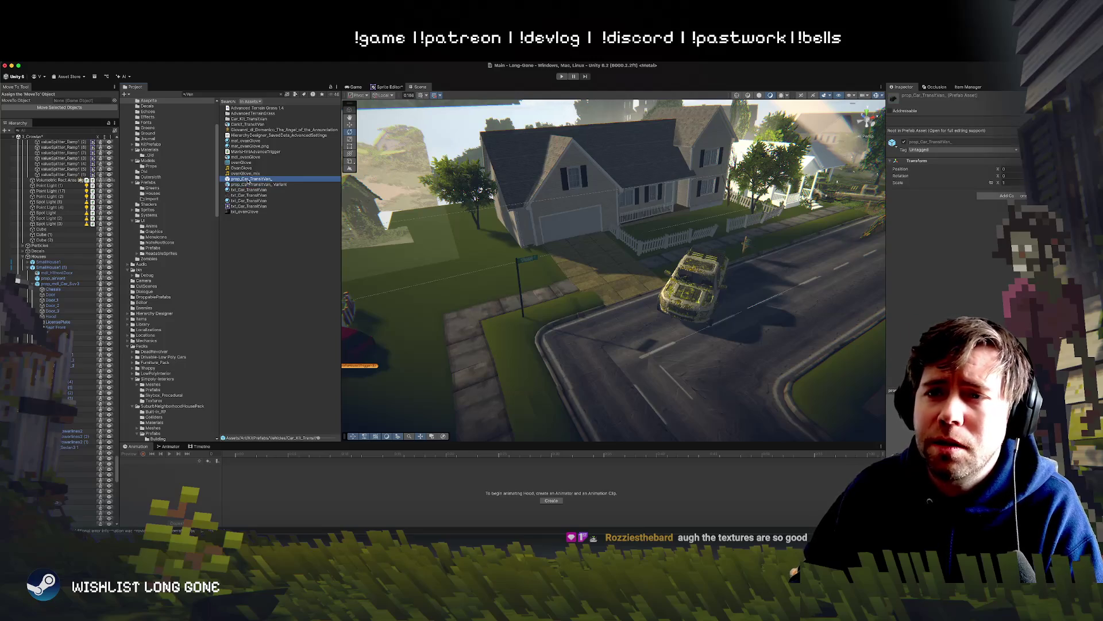
mouse_move(249, 180)
left_mouse_down()
mouse_move(528, 166)
mouse_move(624, 296)
mouse_move(615, 307)
left_mouse_up()
scroll(657, 332, "up", 5)
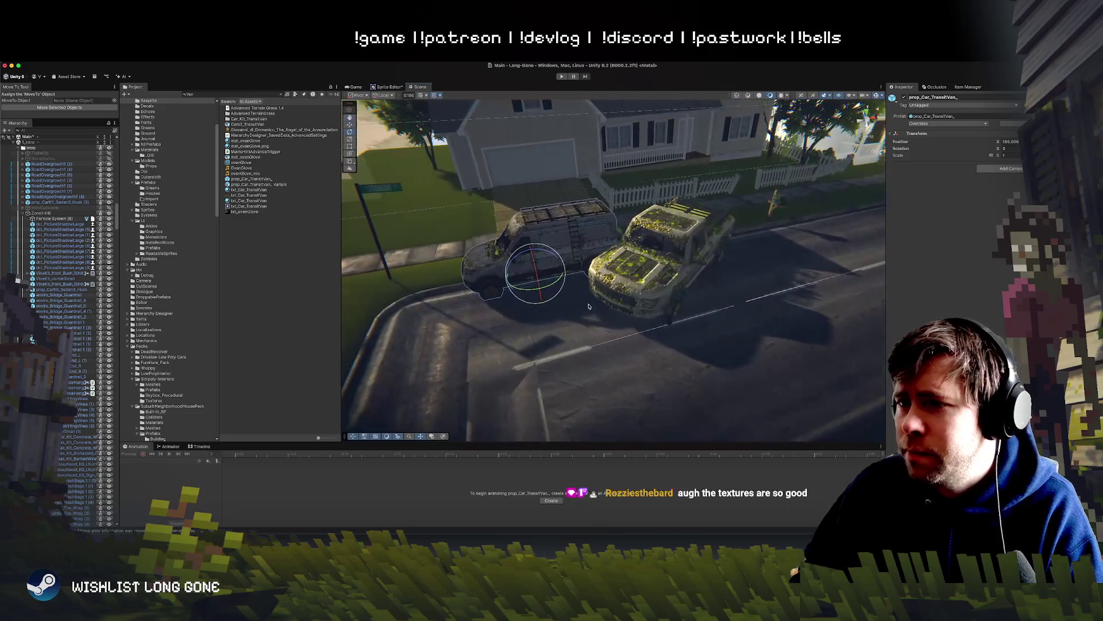
Slide the van along the road, undoing the trial hood and van moves.
key("w")
mouse_move(533, 274)
left_mouse_down()
mouse_move(417, 293)
mouse_move(529, 252)
mouse_move(745, 209)
mouse_move(712, 260)
mouse_move(604, 225)
mouse_move(552, 262)
mouse_move(575, 253)
mouse_move(634, 265)
mouse_move(687, 247)
left_mouse_up()
left_click(546, 269)
key("ctrl+z")
left_click(690, 246)
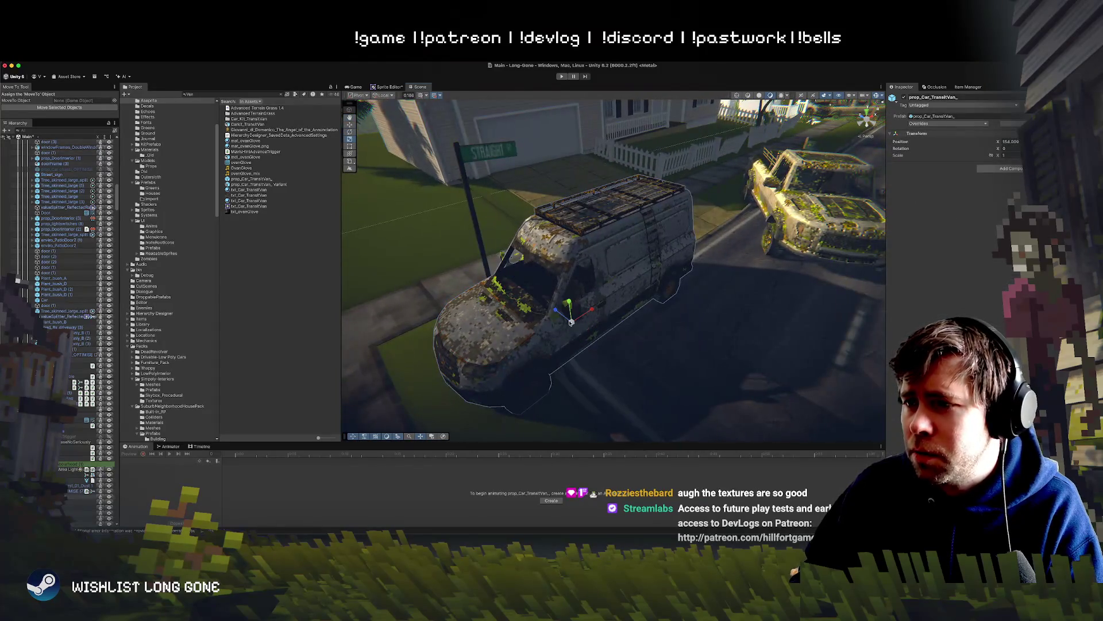
mouse_move(557, 312)
left_mouse_down()
mouse_move(581, 316)
mouse_move(597, 342)
mouse_move(605, 305)
left_mouse_up()
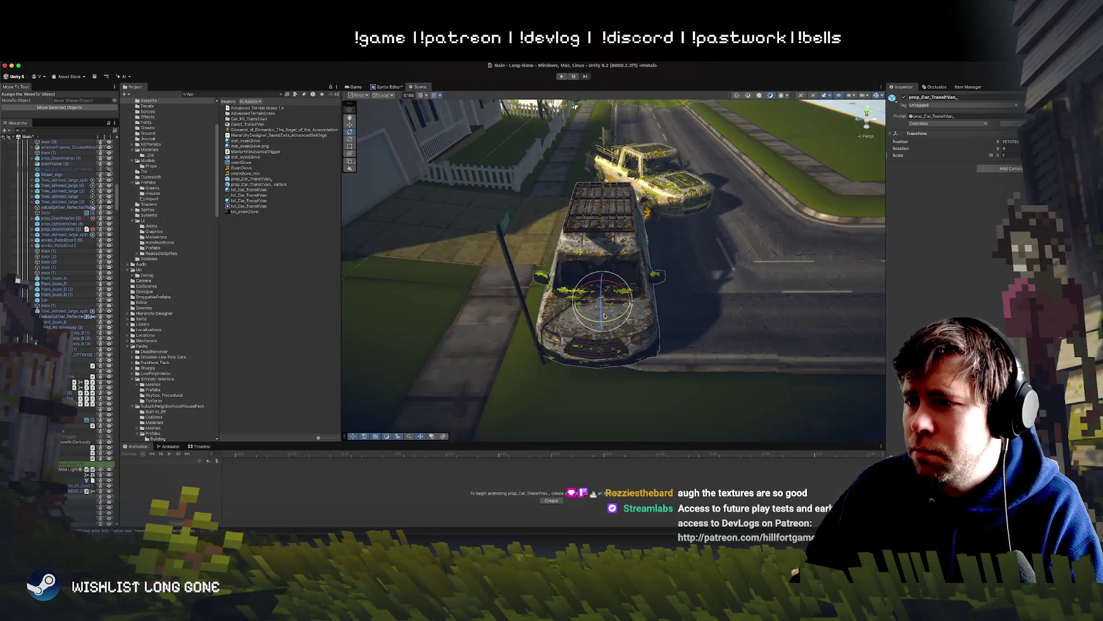
key("super+z")
Slide the van's Side_Door out along X from about -0.08 to 3.42 and frame it.
key("r")
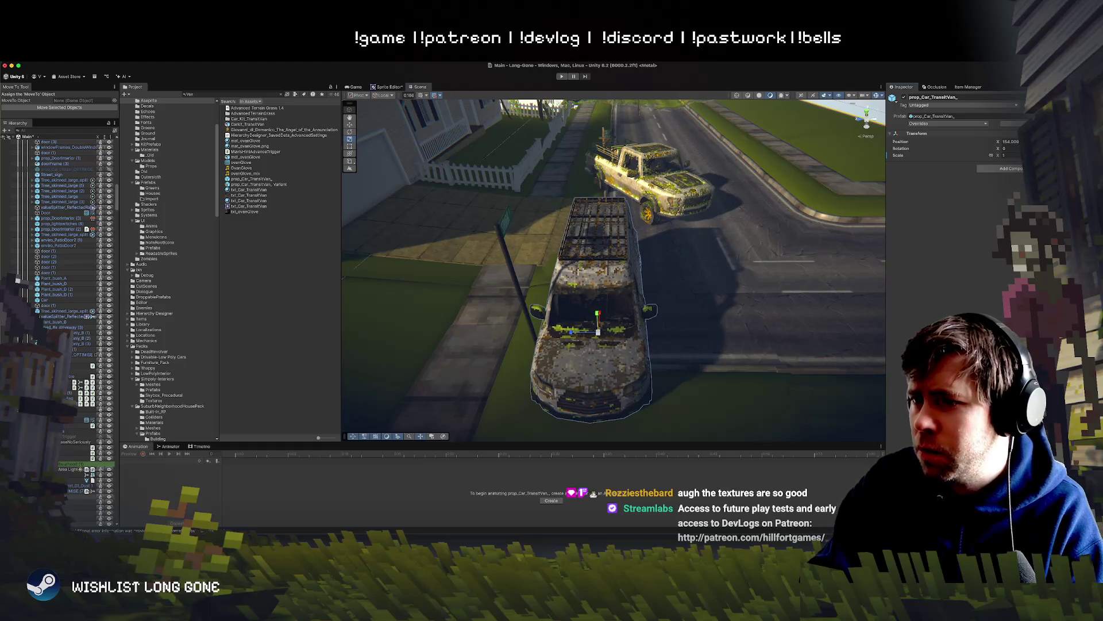
mouse_move(632, 259)
left_mouse_down()
mouse_move(676, 240)
mouse_move(603, 253)
left_mouse_up()
left_click(591, 254)
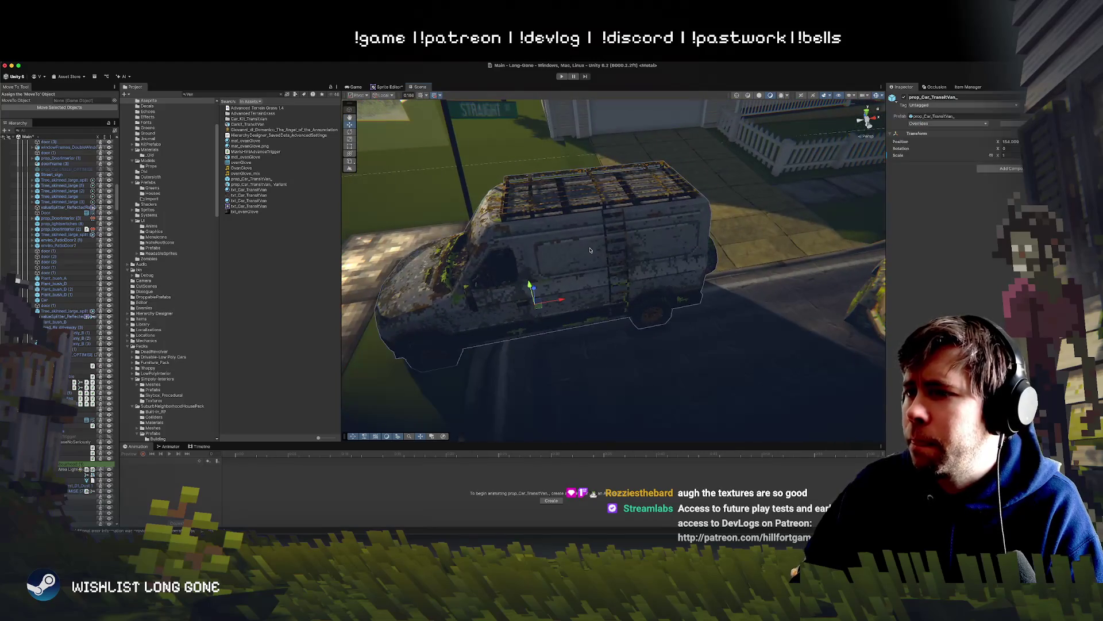
left_click_drag(566, 307, 609, 303)
key("f")
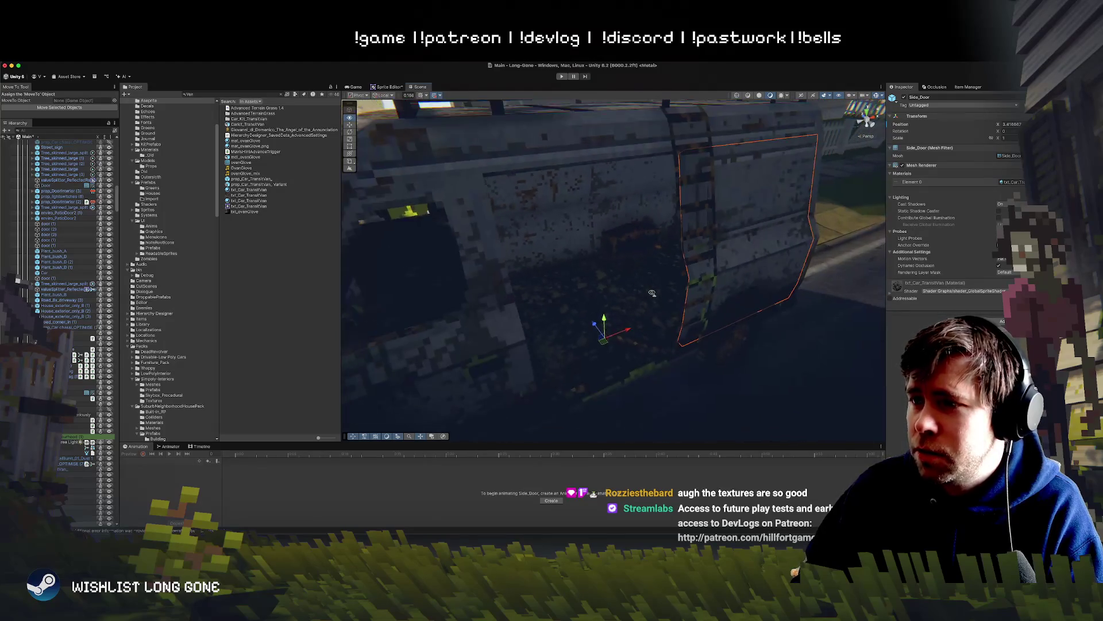
Rotate the transit van around its vertical axis to line it up.
mouse_move(587, 327)
left_mouse_down()
mouse_move(597, 329)
mouse_move(574, 298)
mouse_move(530, 302)
mouse_move(587, 300)
left_mouse_up()
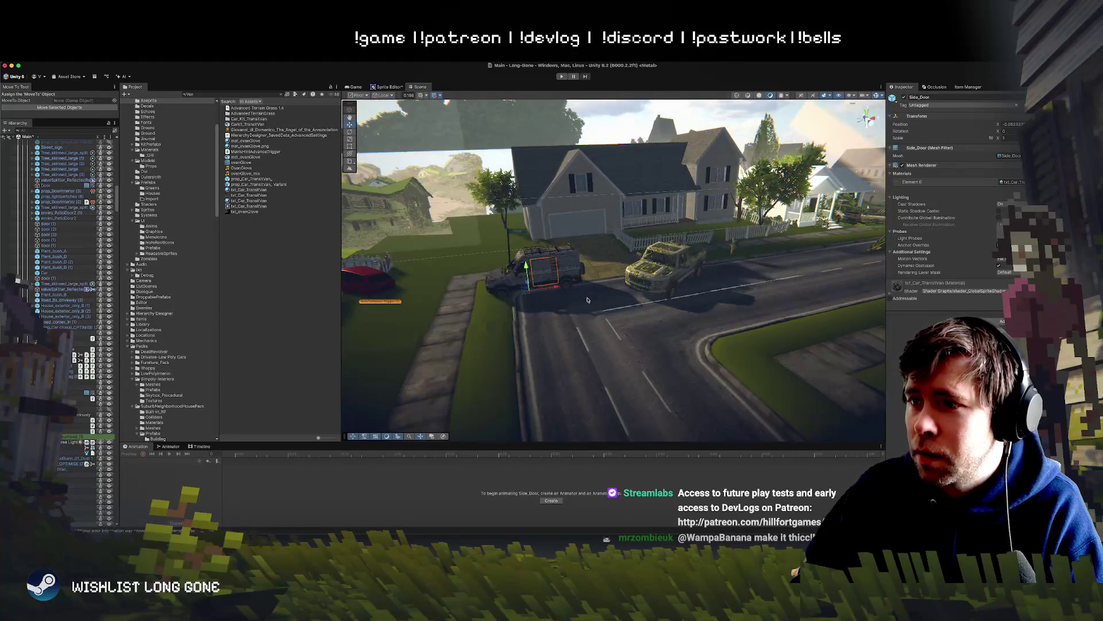
left_click(561, 291)
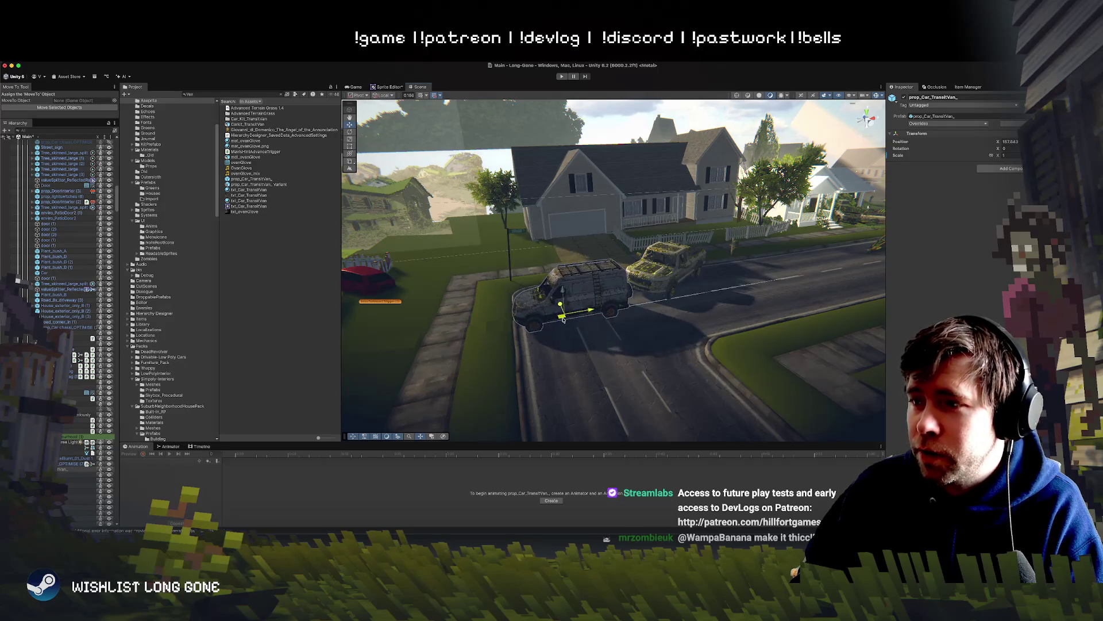
left_click_drag(577, 328, 709, 331)
mouse_move(617, 347)
left_mouse_down()
mouse_move(747, 345)
mouse_move(830, 313)
mouse_move(604, 291)
mouse_move(577, 259)
left_mouse_up()
Move the van's ladder farther along the van.
left_click(632, 287)
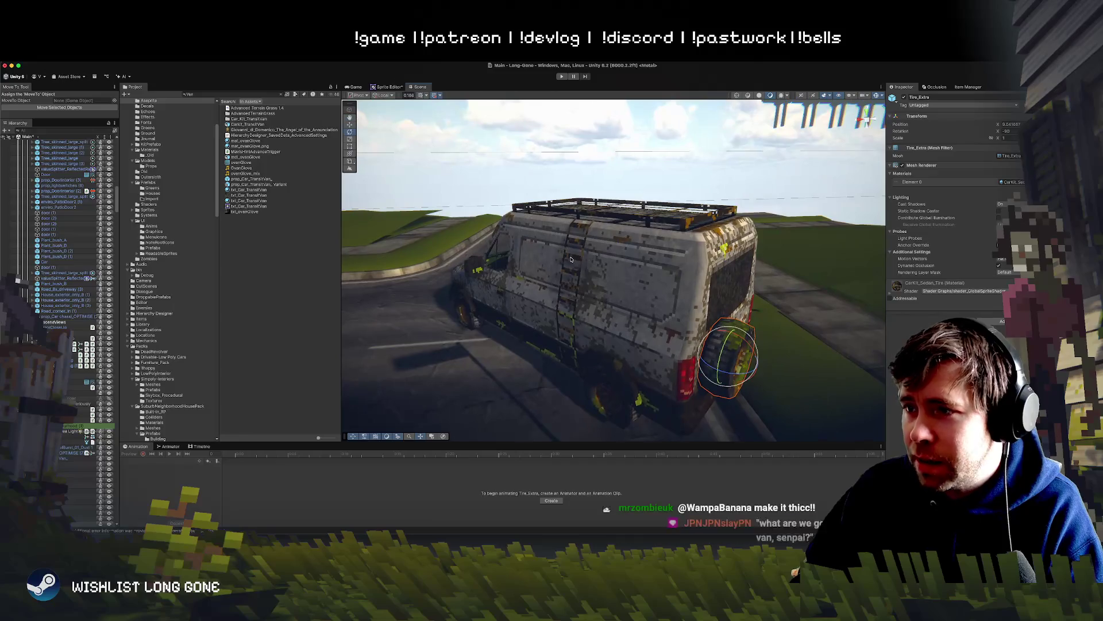
left_click(575, 260)
left_click(574, 261)
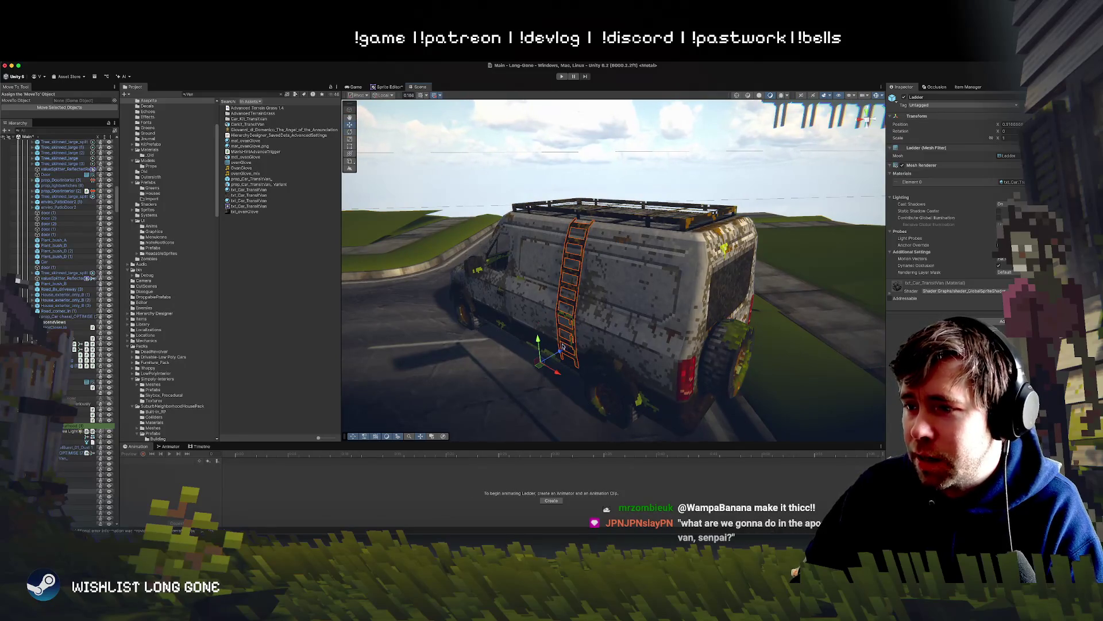
mouse_move(543, 369)
left_mouse_down()
mouse_move(563, 369)
mouse_move(526, 368)
mouse_move(601, 368)
left_mouse_up()
Slide the van's side door away from the van.
left_click(534, 308)
scroll(533, 308, "down", 5)
left_click(613, 320)
left_click_drag(613, 320, 660, 326)
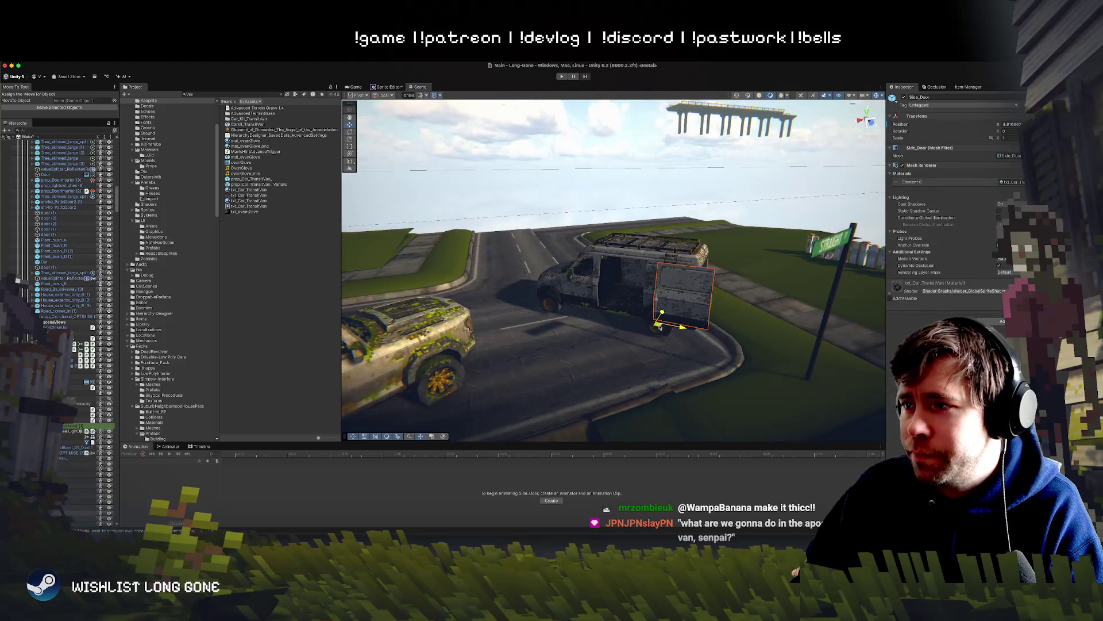
scroll(610, 286, "down", 5)
scroll(604, 299, "up", 10)
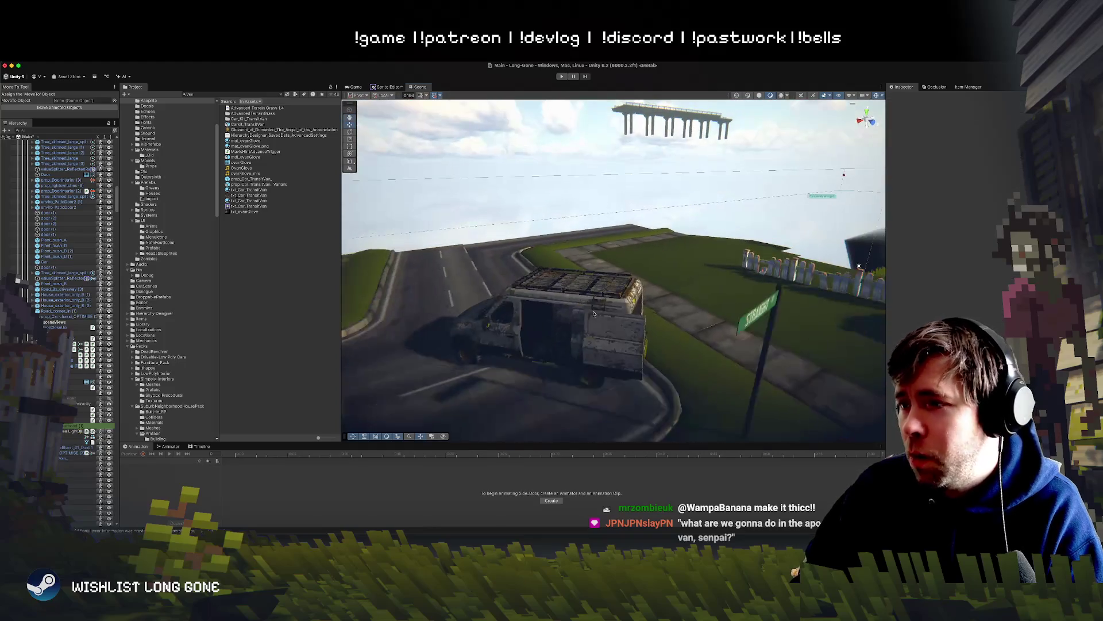
left_click(597, 319)
left_click(597, 321)
Hide RoofRack and Ladder in the Hierarchy and deactivate Tire_Extra.
scroll(74, 360, "down", 5)
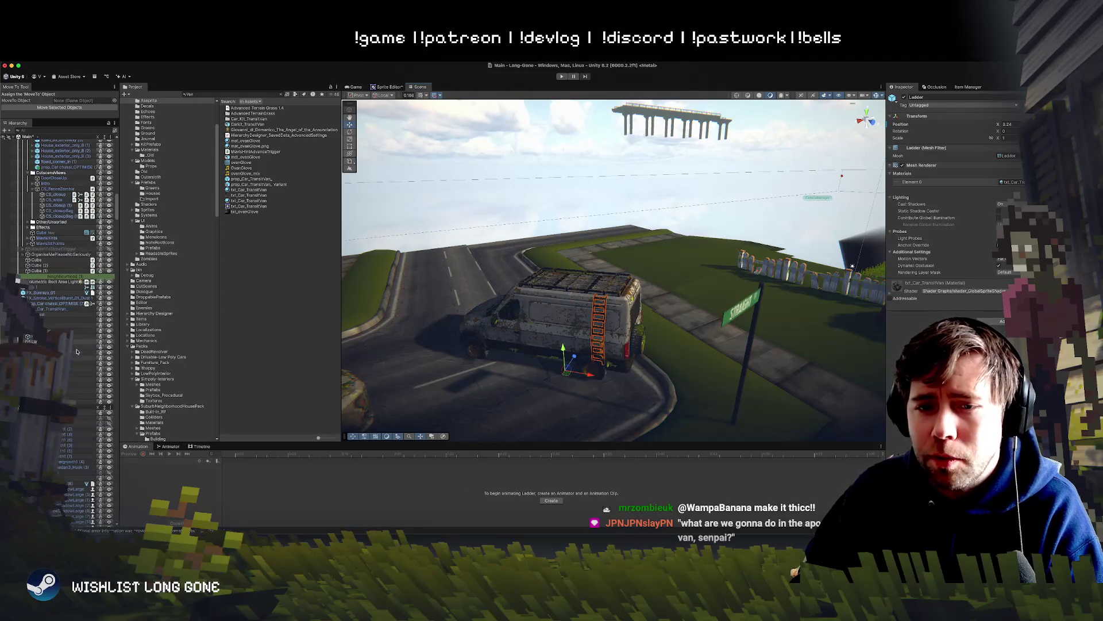
scroll(50, 281, "down", 3)
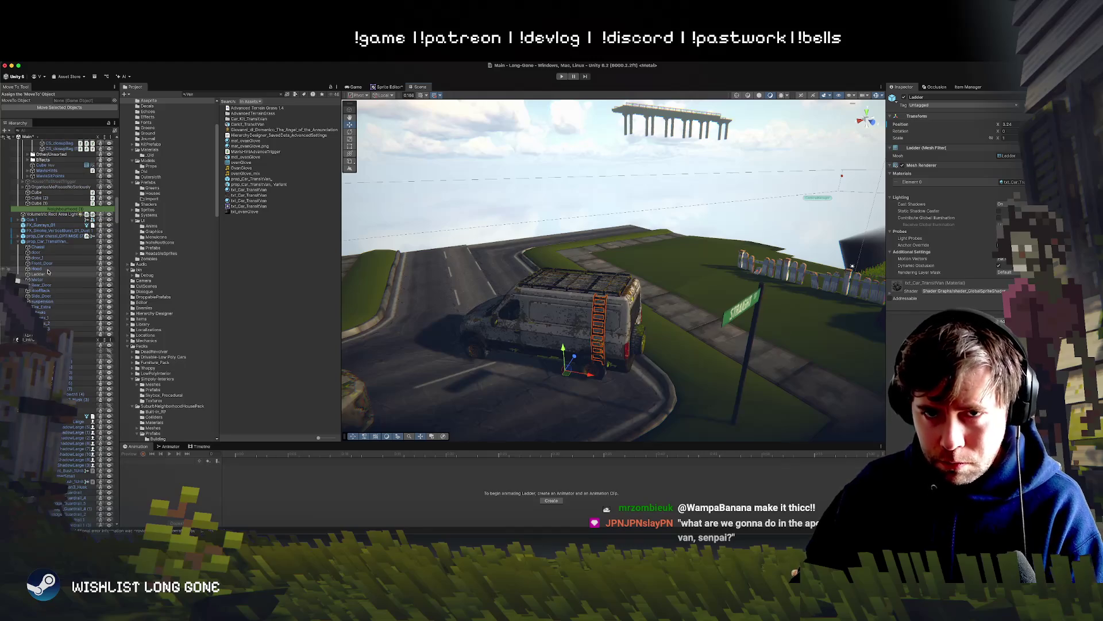
left_click(543, 287)
left_click(109, 291)
left_click(109, 274)
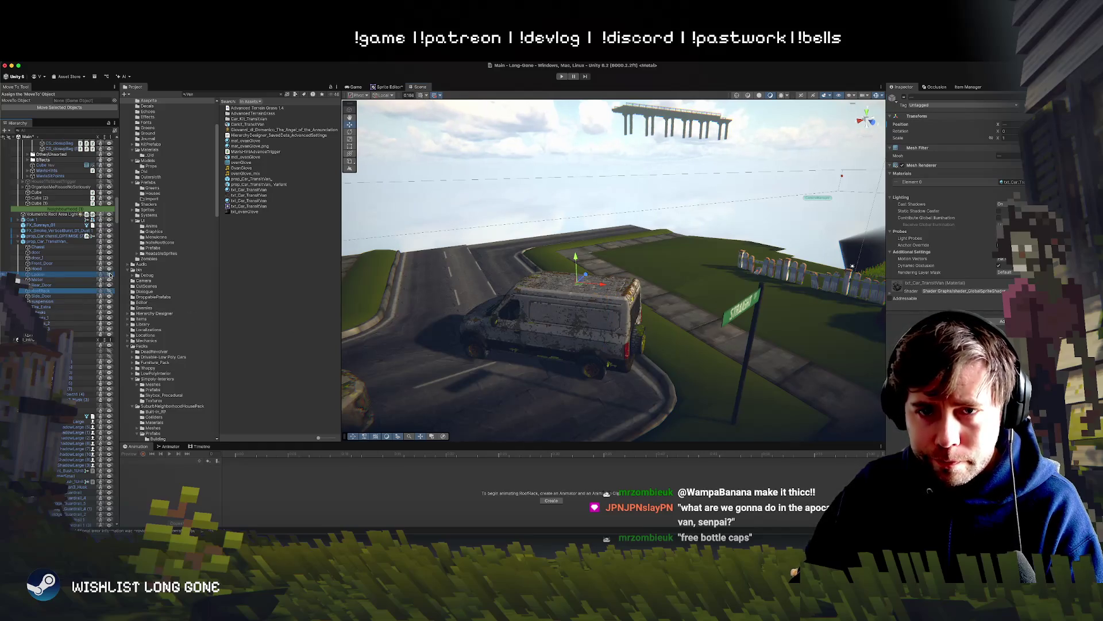
left_click(636, 348)
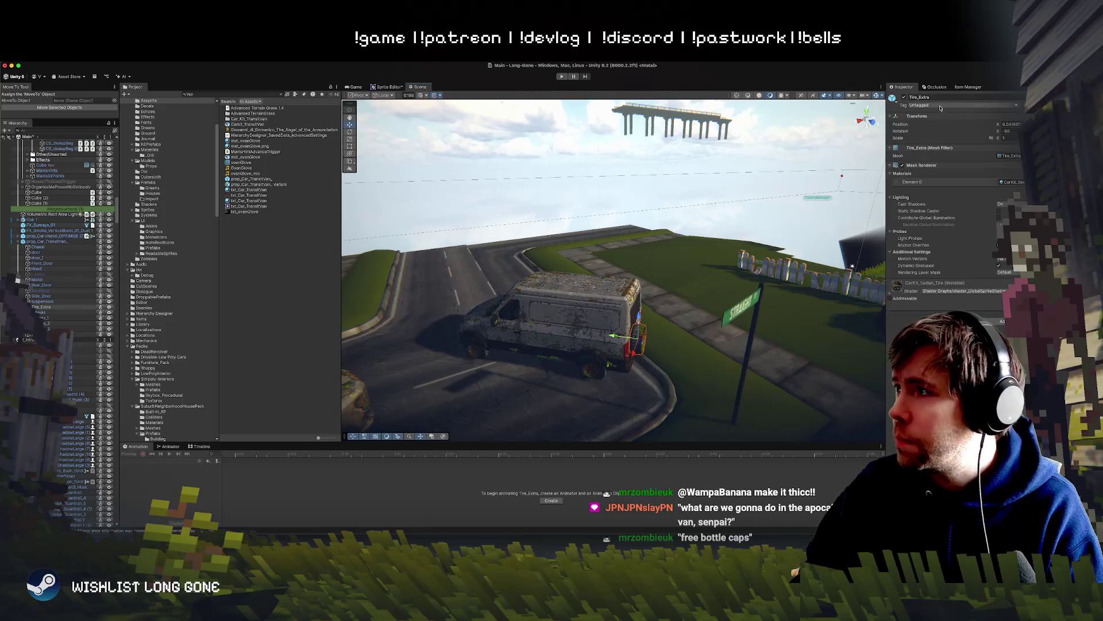
left_click(904, 97)
Orbit behind the van and multi-select the ladder, spare tire and roof rack.
left_click(533, 188)
mouse_move(532, 187)
left_mouse_down()
mouse_move(526, 291)
mouse_move(394, 295)
mouse_move(375, 249)
mouse_move(463, 261)
left_mouse_up()
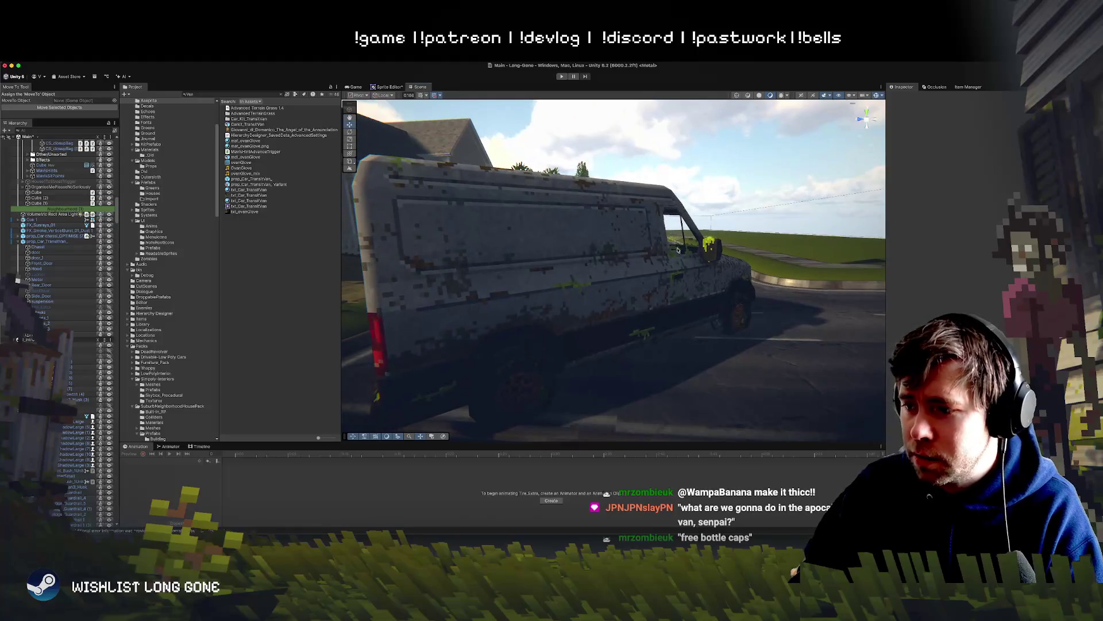
mouse_move(740, 264)
left_mouse_down()
mouse_move(833, 273)
mouse_move(832, 130)
left_mouse_up()
left_click(37, 274)
left_click(40, 307, "super")
left_click(41, 291, "super")
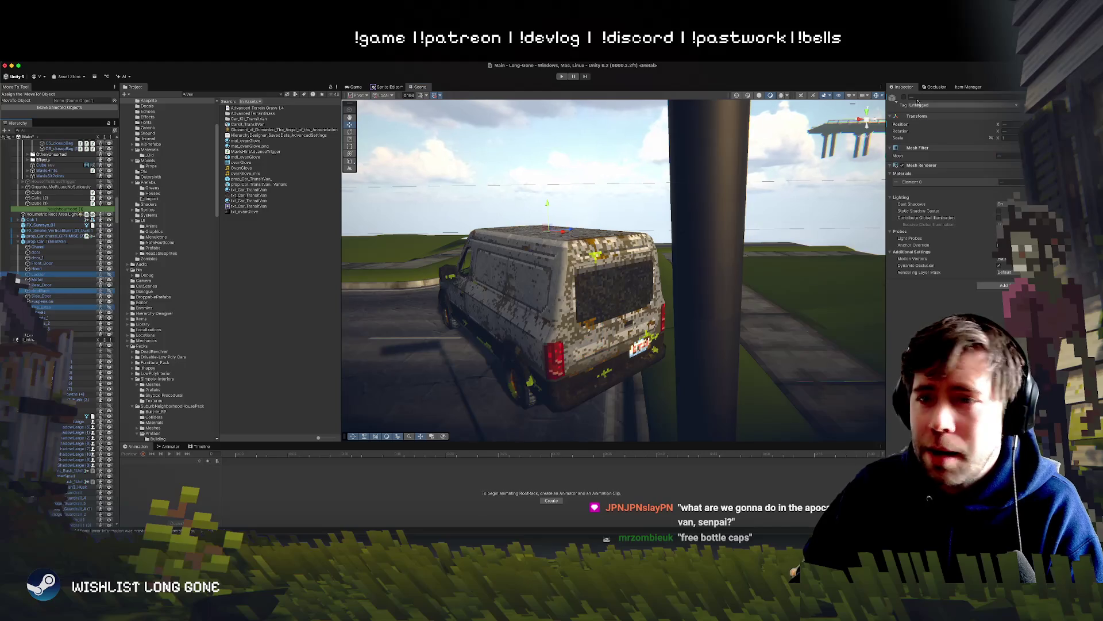
Orbit around the van from its cab toward the house to inspect it.
mouse_move(537, 281)
left_mouse_down()
mouse_move(580, 249)
mouse_move(631, 282)
left_mouse_up()
left_click(581, 248)
key("super+z")
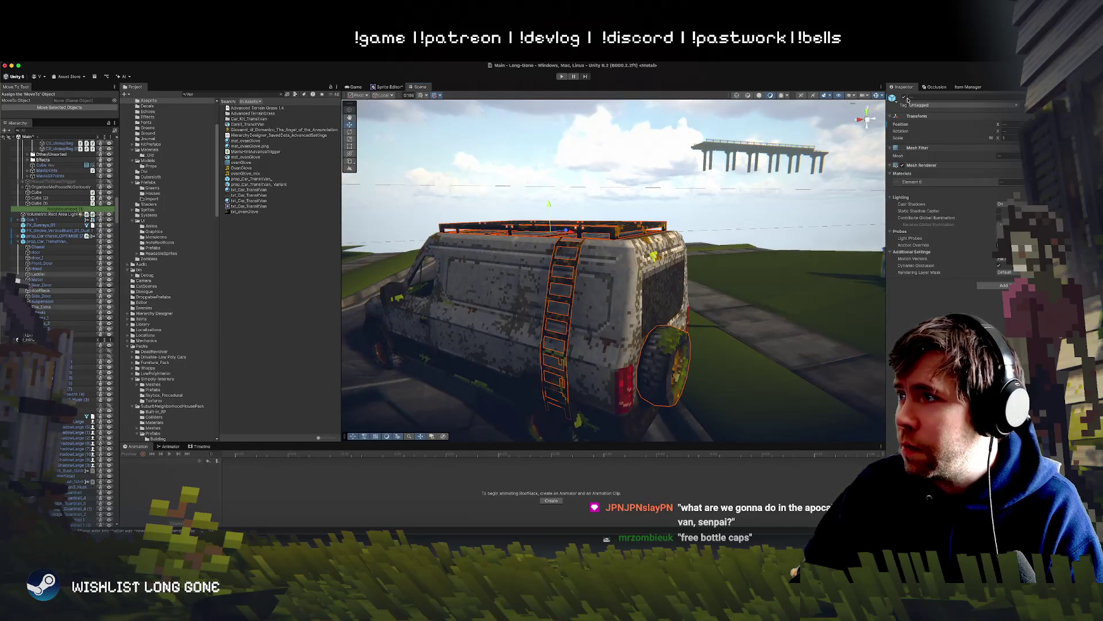
left_click_drag(496, 303, 519, 304)
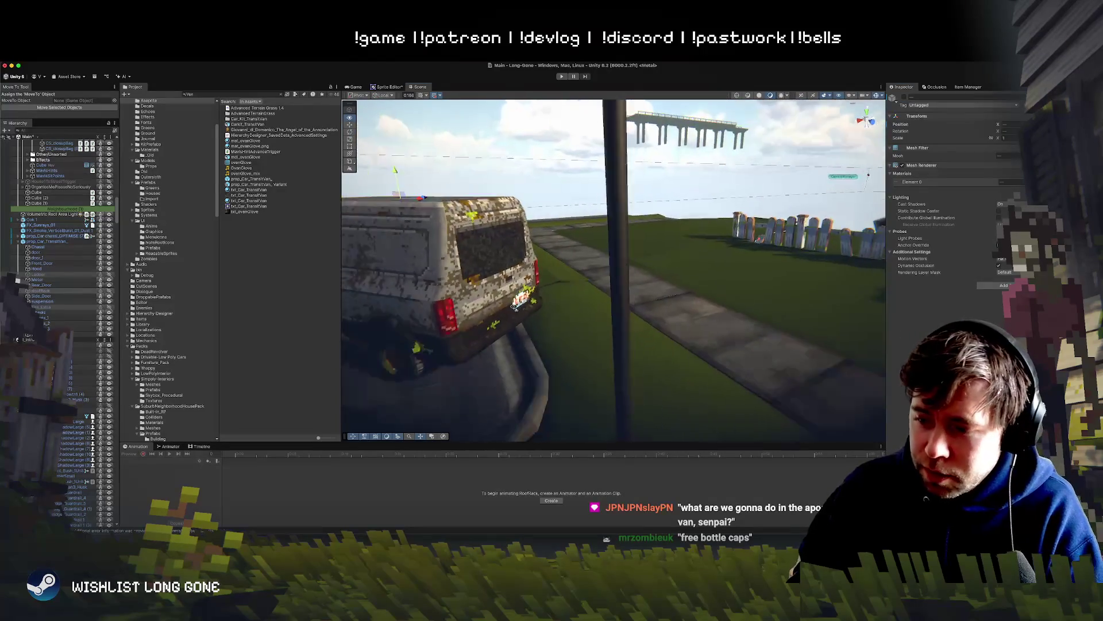
mouse_move(512, 308)
left_mouse_down()
mouse_move(733, 313)
mouse_move(887, 294)
mouse_move(906, 275)
mouse_move(800, 277)
left_mouse_up()
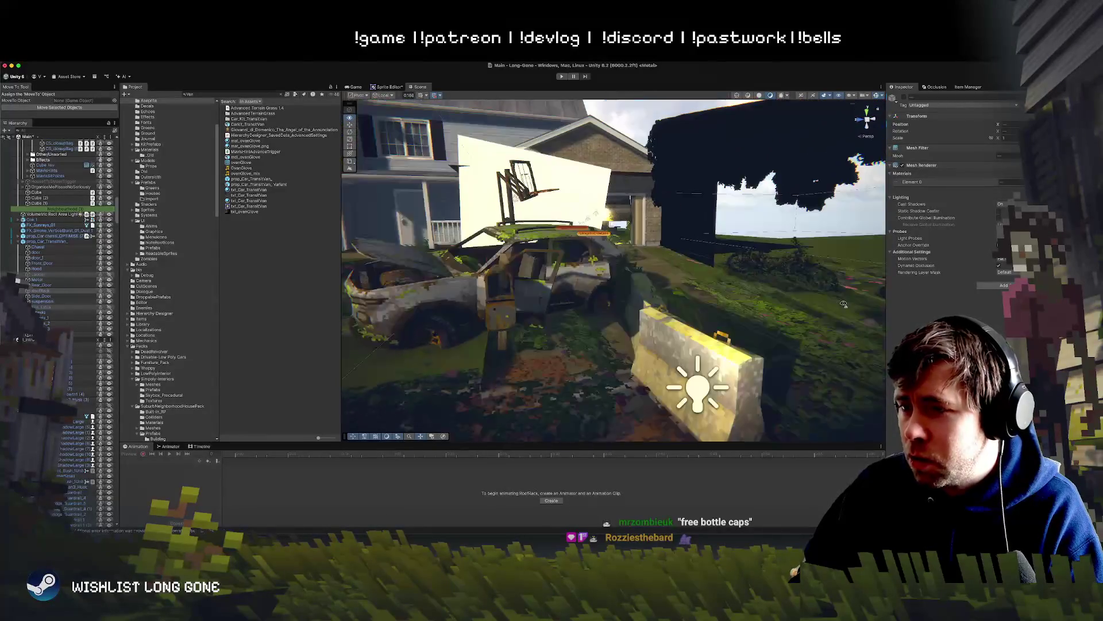
scroll(777, 256, "down", 3)
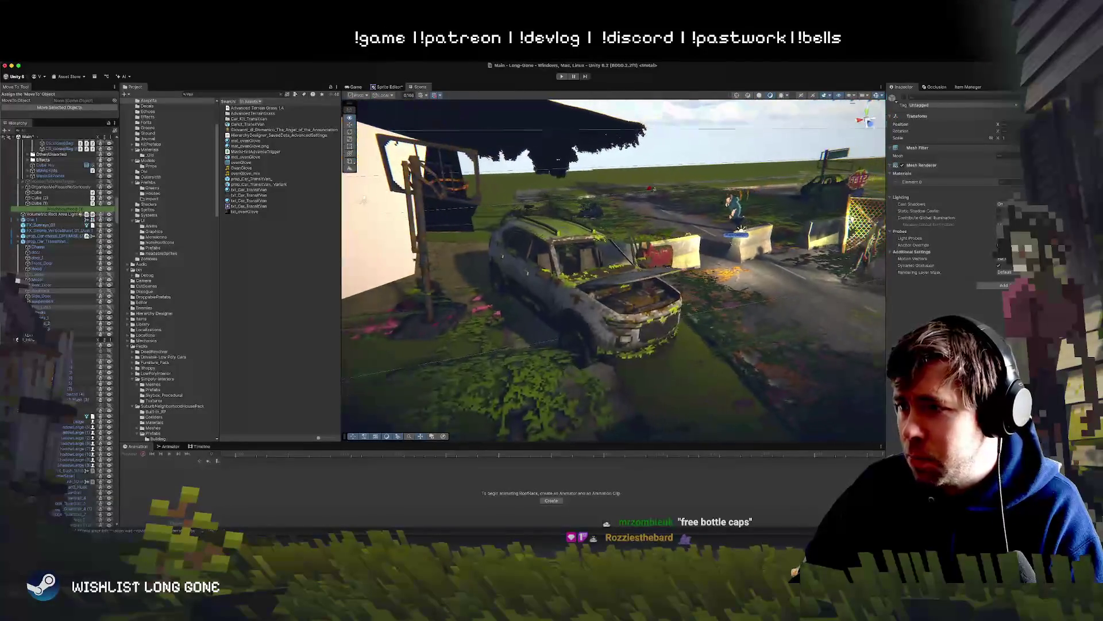
left_click(614, 278)
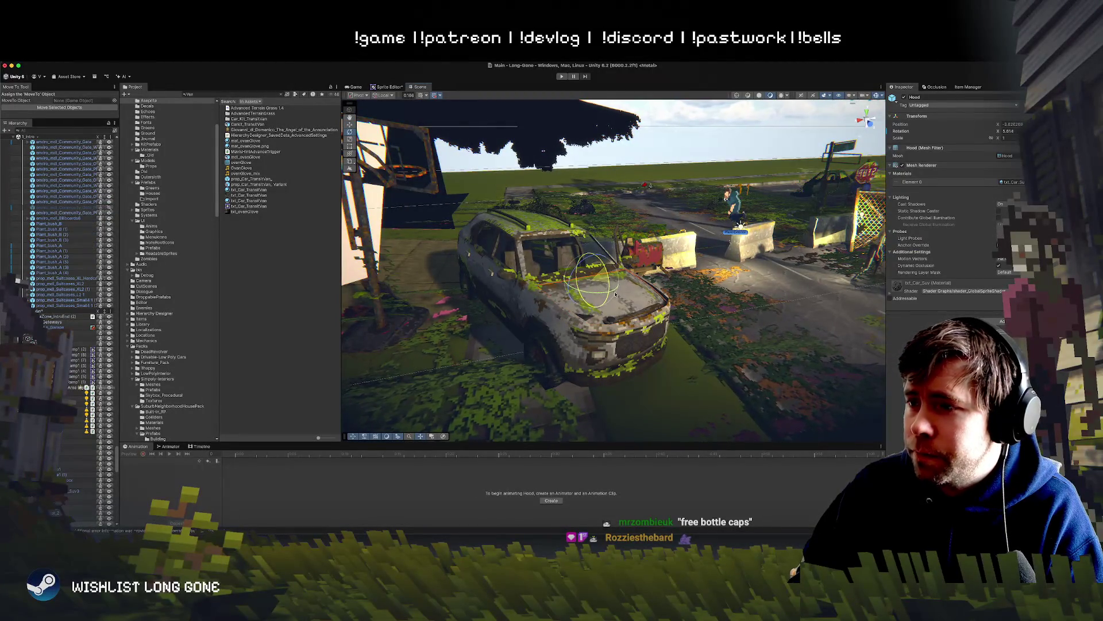
left_click(668, 151)
mouse_move(669, 151)
left_mouse_down()
mouse_move(617, 214)
mouse_move(516, 295)
left_mouse_up()
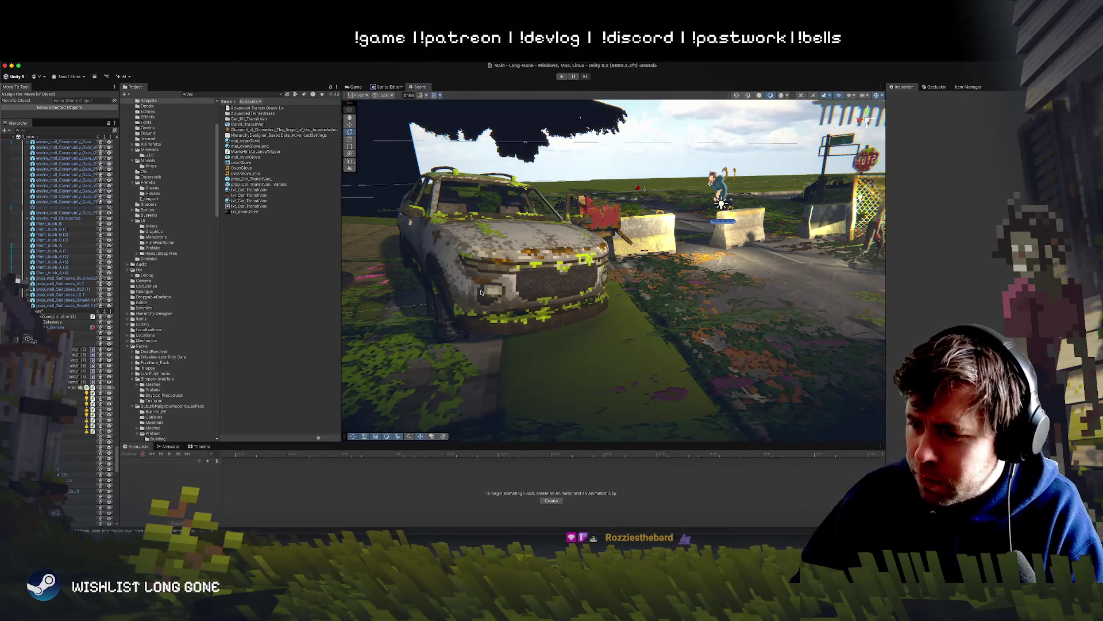
mouse_move(482, 293)
left_mouse_down()
mouse_move(441, 305)
mouse_move(566, 223)
left_mouse_up()
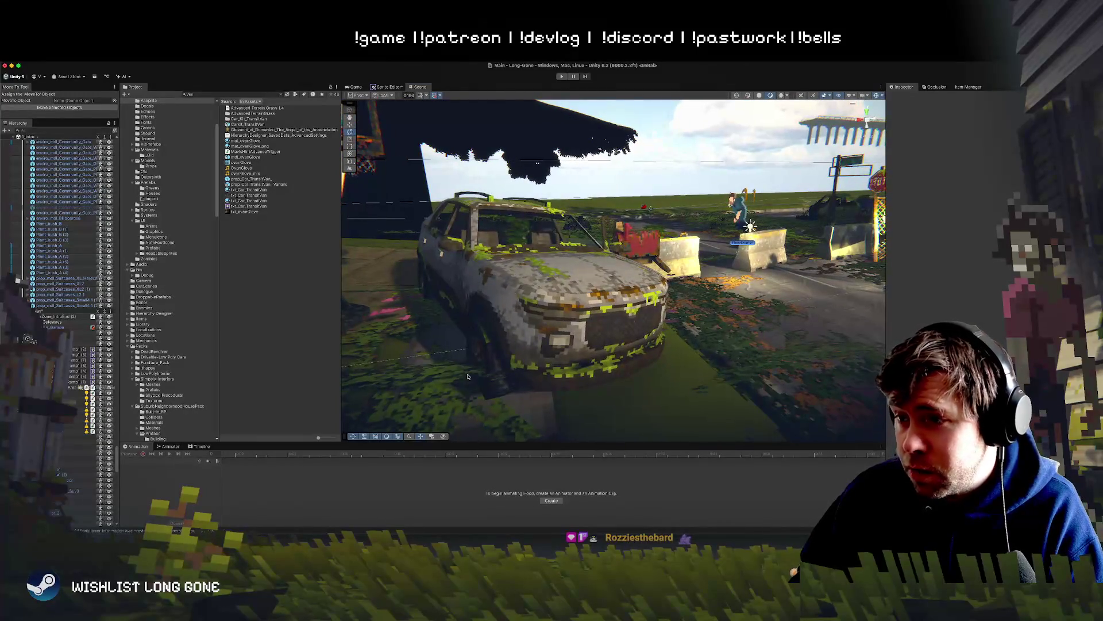
left_click(590, 344)
scroll(590, 343, "down", 3)
left_click(833, 232)
mouse_move(833, 233)
left_mouse_down()
mouse_move(455, 345)
mouse_move(574, 419)
mouse_move(854, 426)
mouse_move(854, 322)
mouse_move(816, 337)
mouse_move(660, 345)
left_mouse_up()
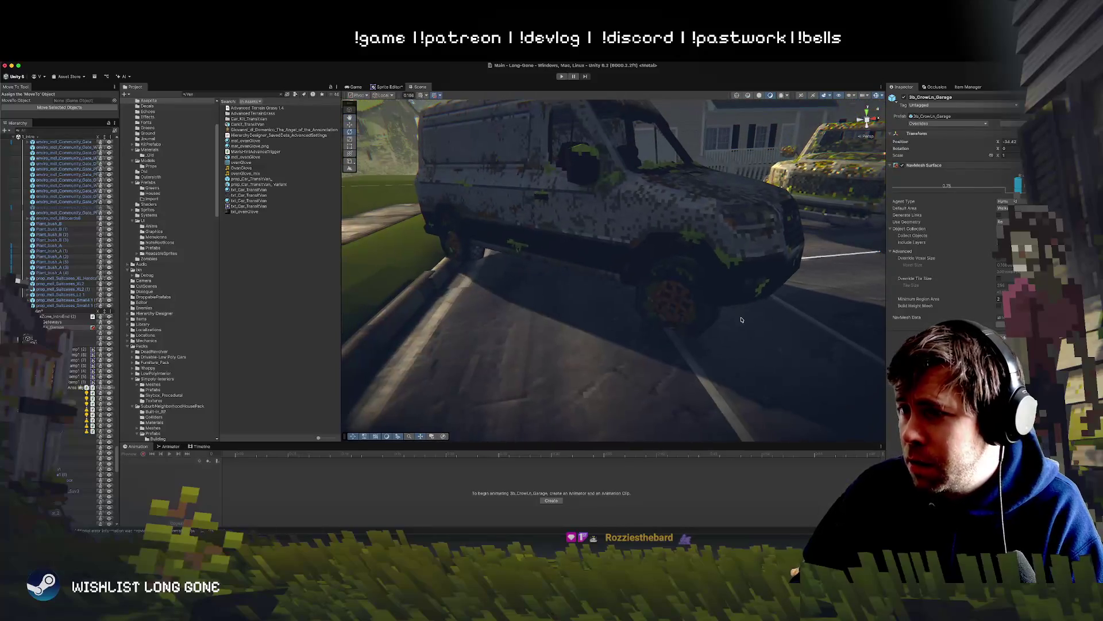
left_click(604, 259)
mouse_move(604, 259)
left_mouse_down()
mouse_move(649, 343)
mouse_move(669, 290)
left_mouse_up()
left_click(672, 287)
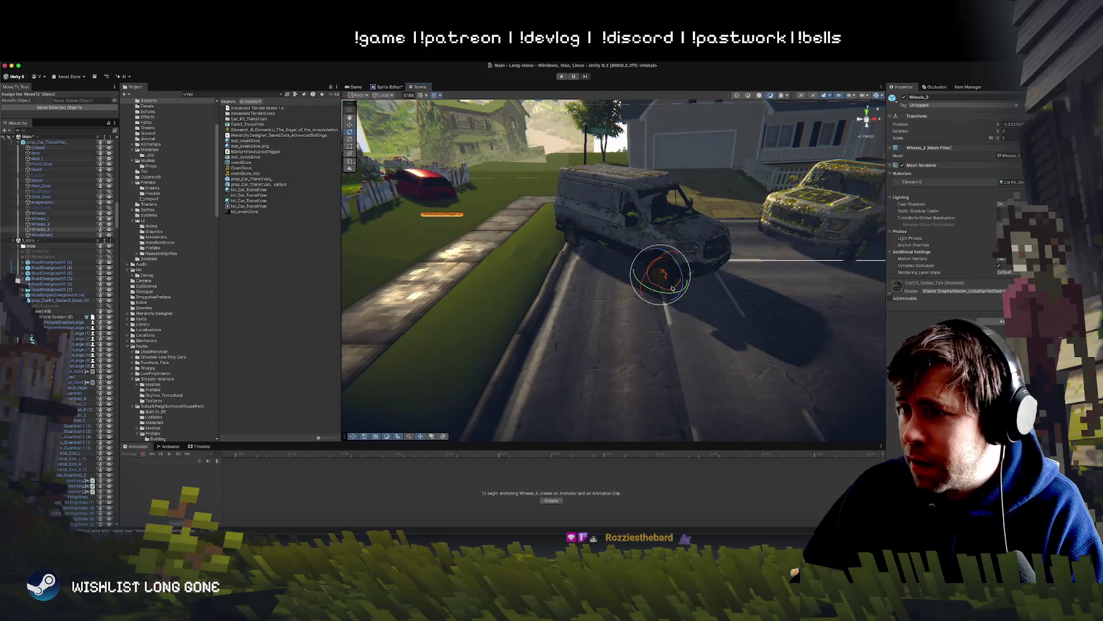
left_click(666, 314)
mouse_move(665, 315)
left_mouse_down()
mouse_move(730, 332)
mouse_move(588, 289)
mouse_move(650, 279)
left_mouse_up()
left_click(647, 278)
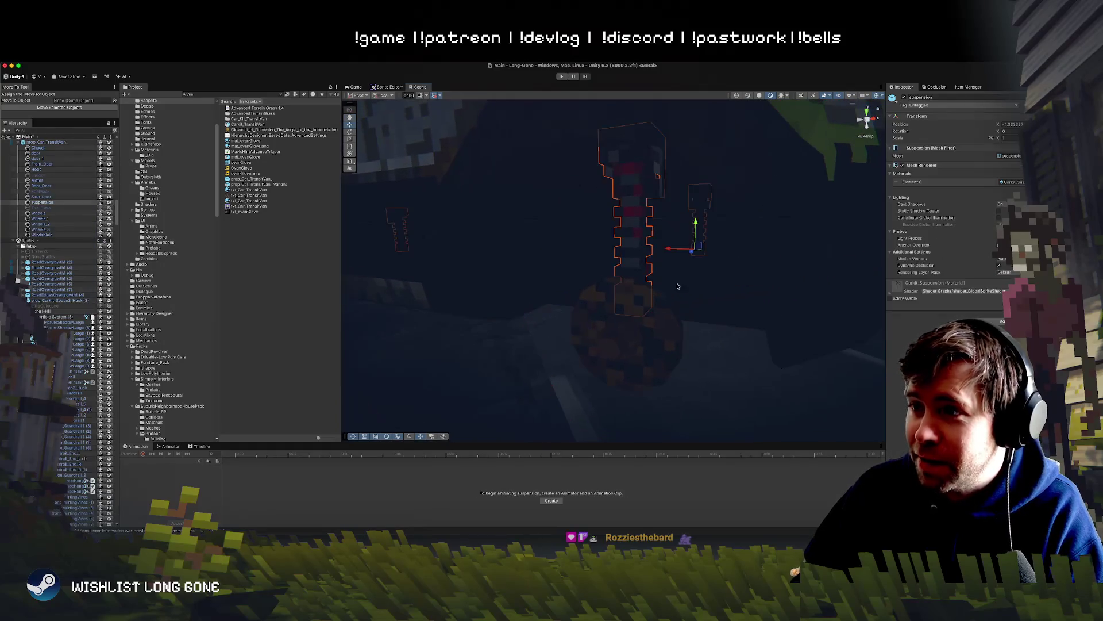
scroll(678, 286, "down", 10)
left_click(690, 185)
key("ctrl+z")
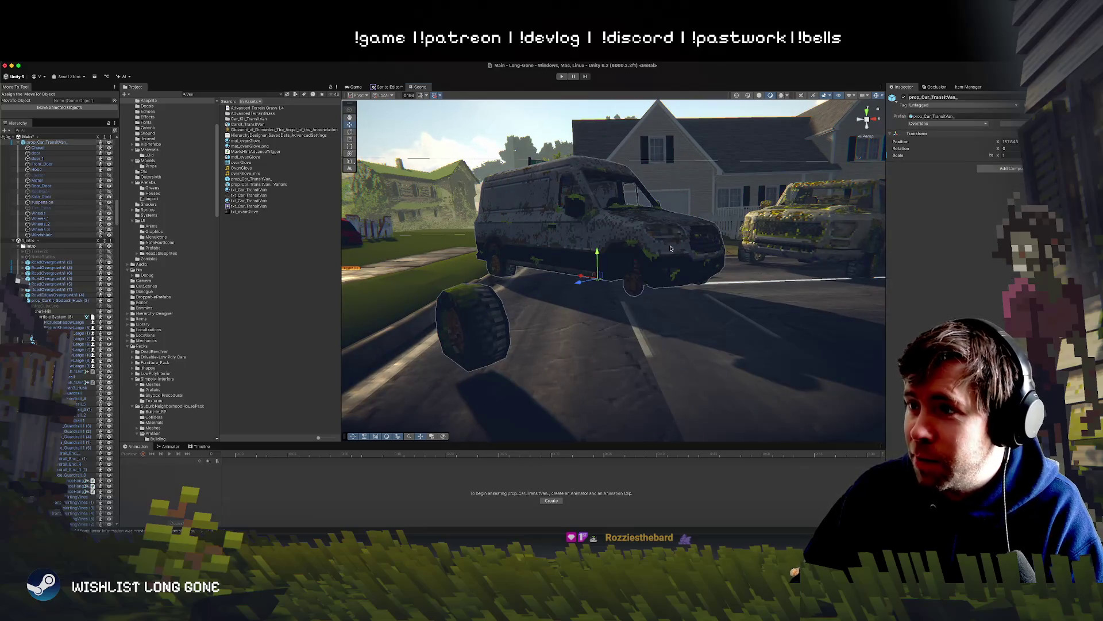
key("ctrl+z")
mouse_move(652, 276)
left_mouse_down()
mouse_move(672, 309)
mouse_move(652, 294)
mouse_move(746, 306)
mouse_move(640, 284)
mouse_move(815, 267)
mouse_move(600, 265)
mouse_move(589, 285)
mouse_move(593, 260)
mouse_move(561, 262)
left_mouse_up()
left_click(640, 284)
left_click(815, 267)
left_click(610, 296)
left_click(624, 294)
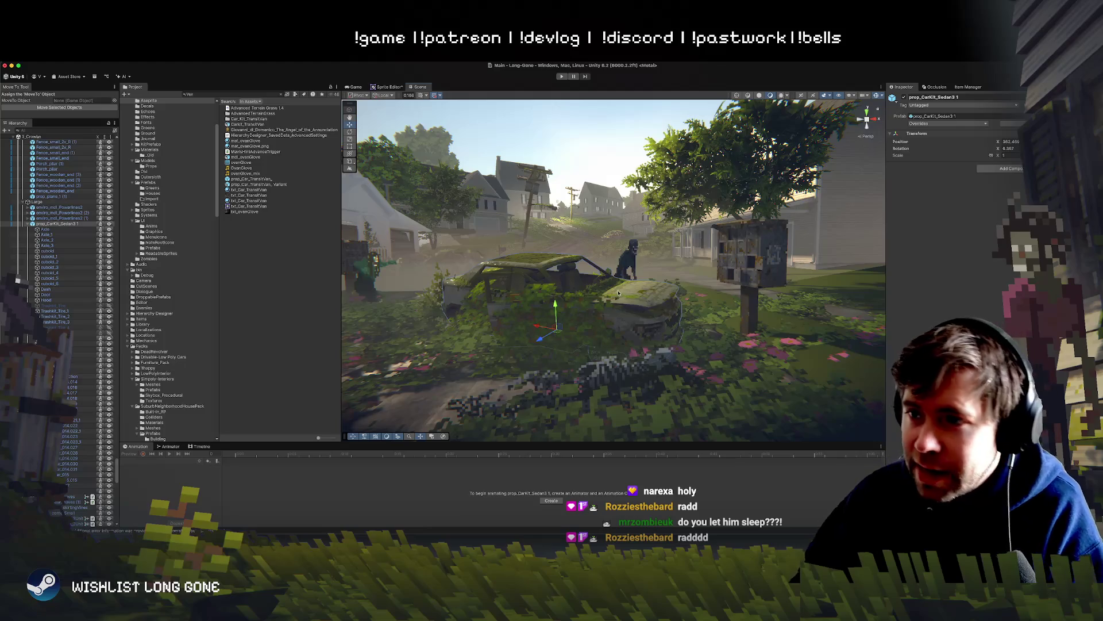
scroll(623, 332, "up", 5)
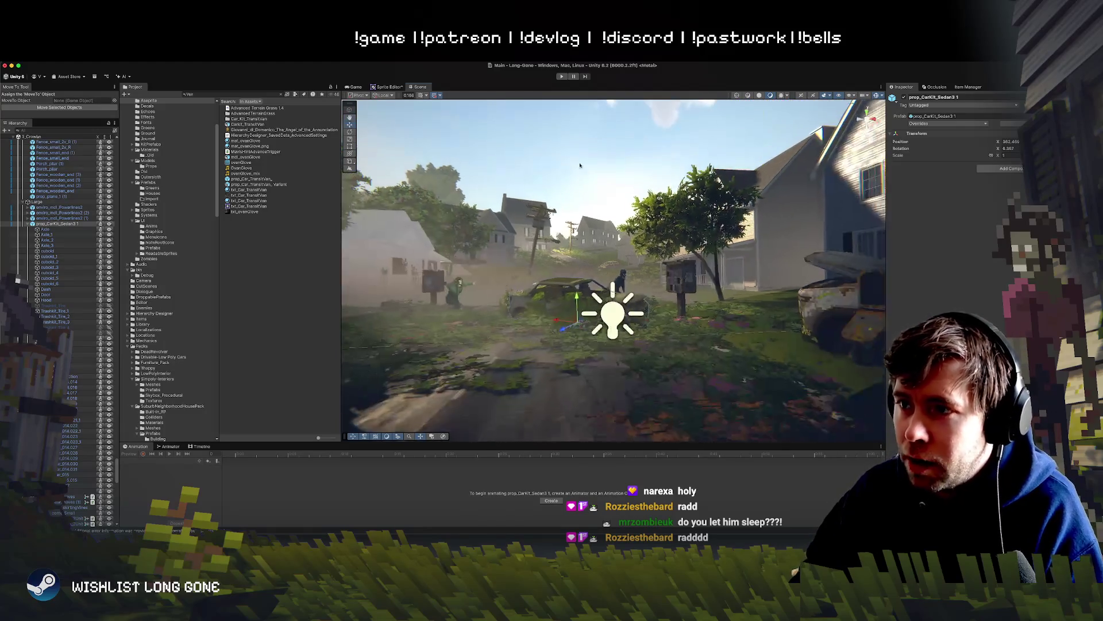
mouse_move(593, 320)
left_mouse_down()
mouse_move(541, 339)
mouse_move(568, 332)
mouse_move(531, 314)
mouse_move(566, 304)
left_mouse_up()
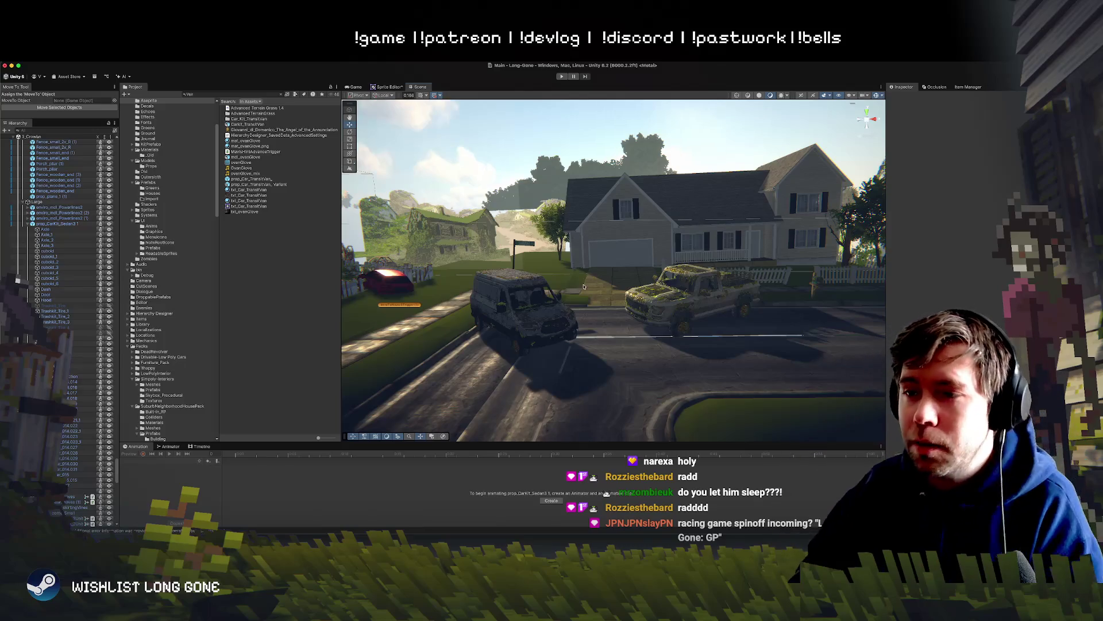
mouse_move(504, 262)
left_mouse_down()
mouse_move(449, 257)
mouse_move(603, 276)
mouse_move(603, 260)
mouse_move(498, 289)
left_mouse_up()
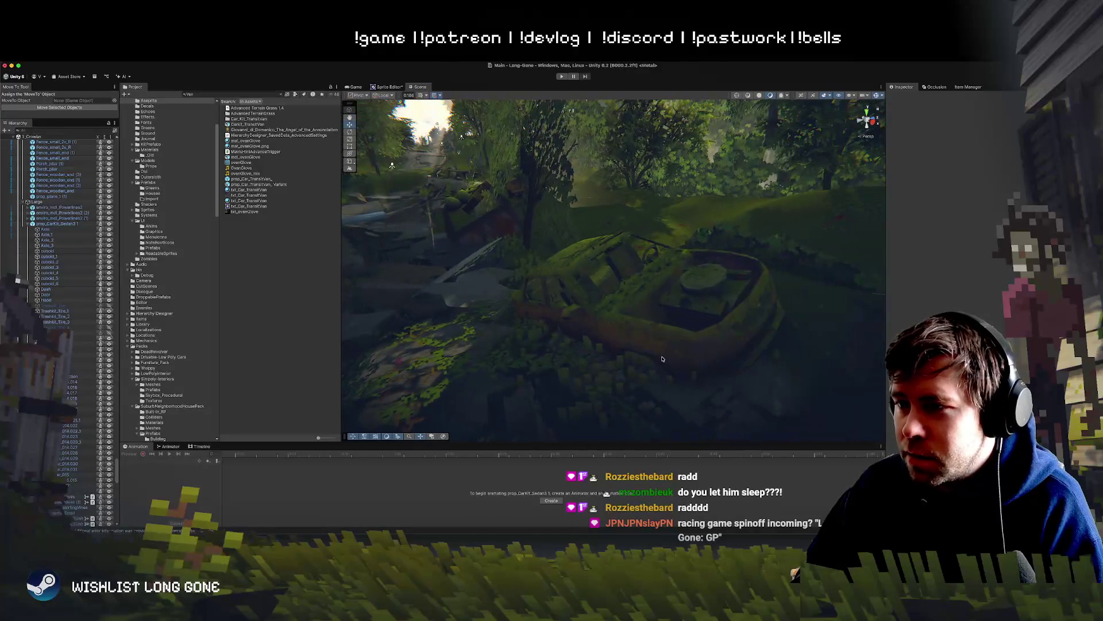
left_click(662, 358)
left_click_drag(538, 361, 474, 364)
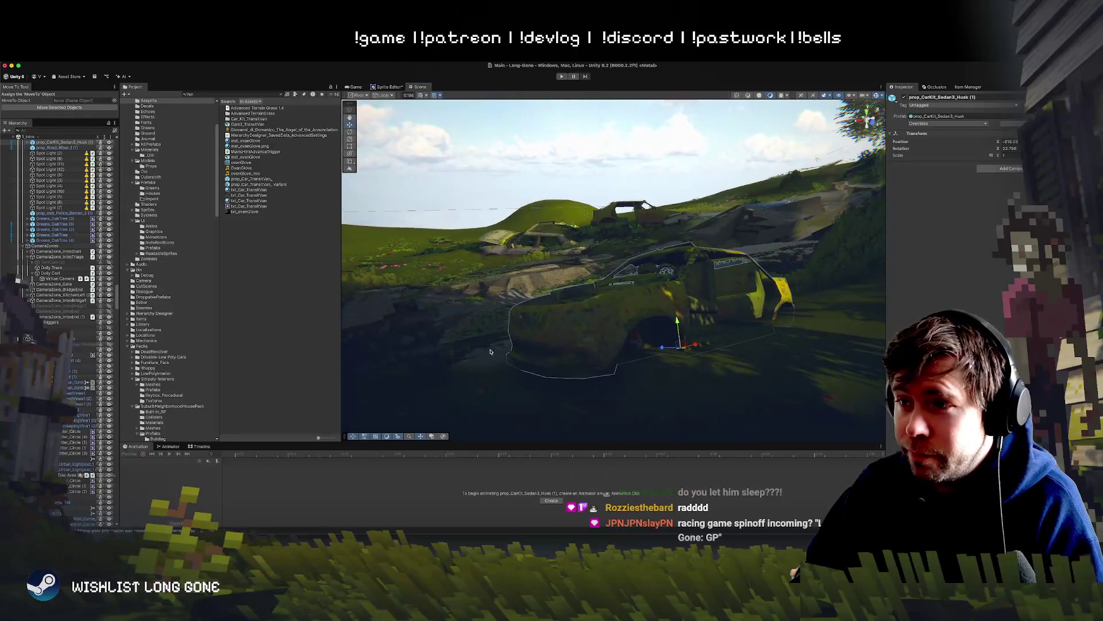
left_click(474, 363)
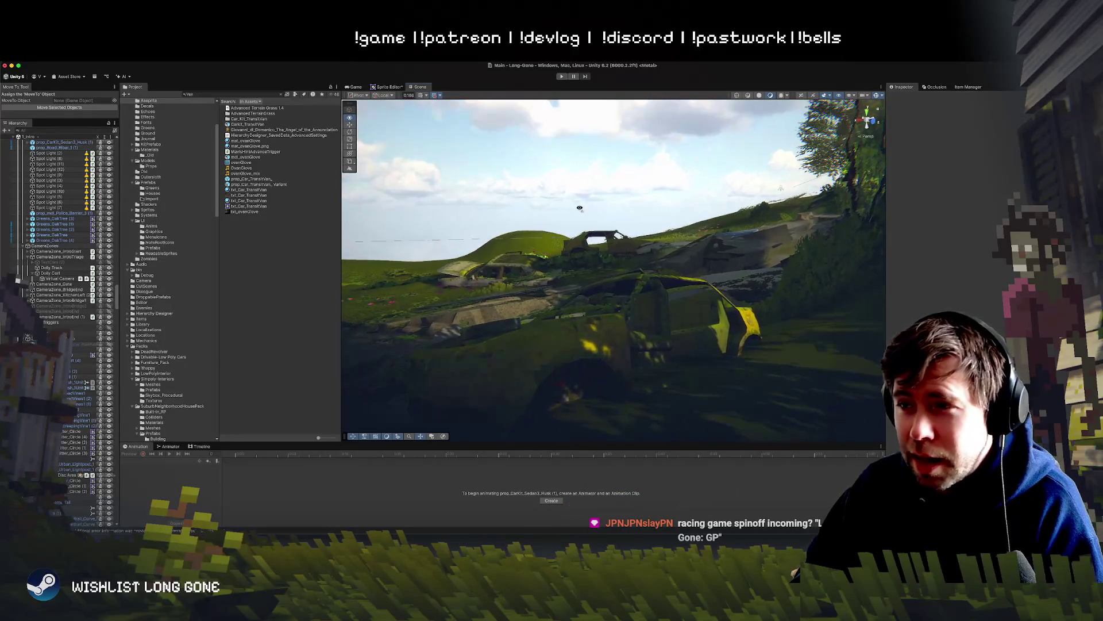
left_click(519, 270)
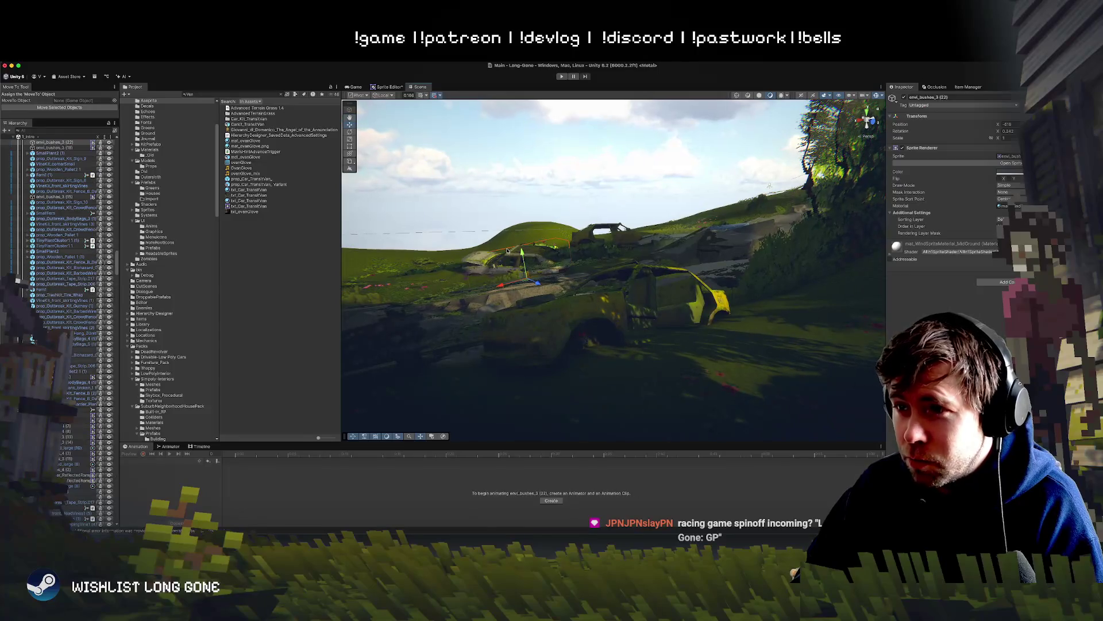
left_click(591, 328)
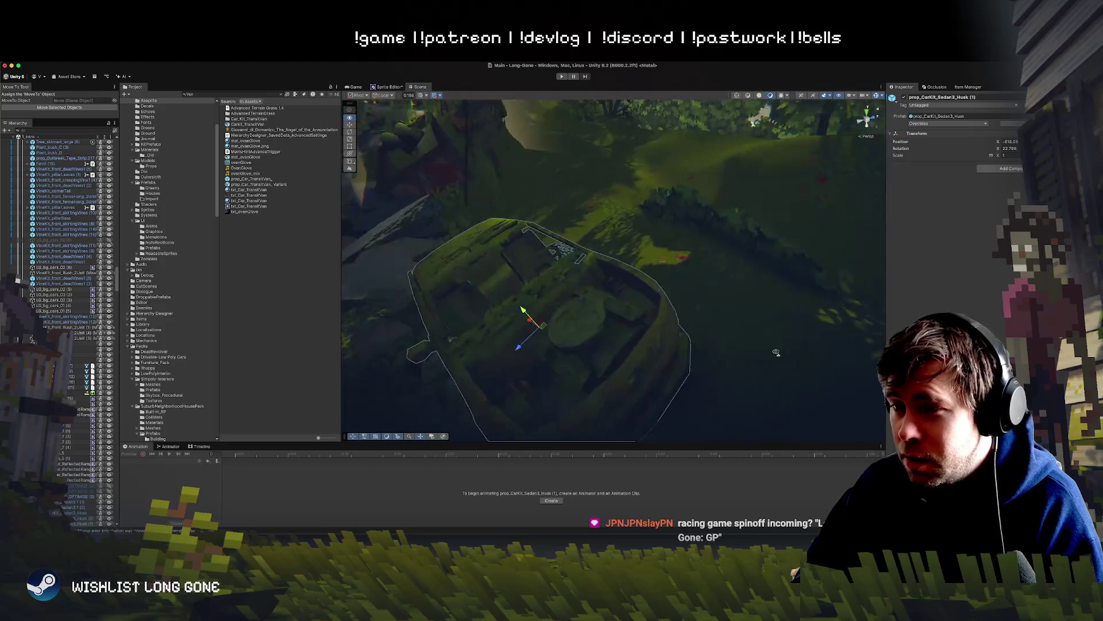
left_click_drag(776, 352, 785, 371)
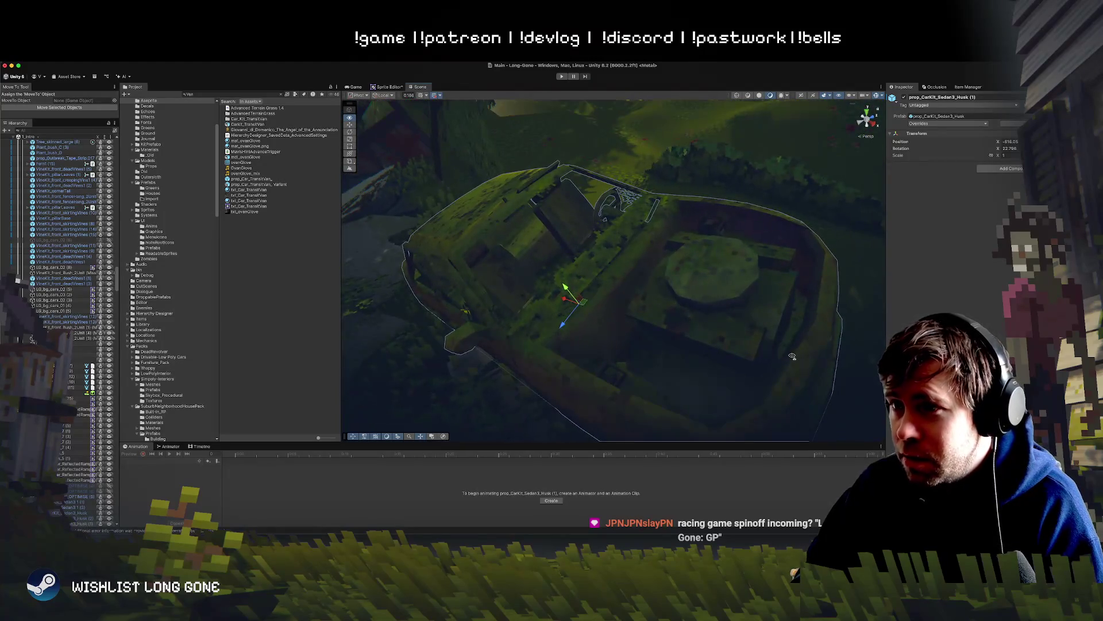
left_click_drag(792, 356, 779, 358)
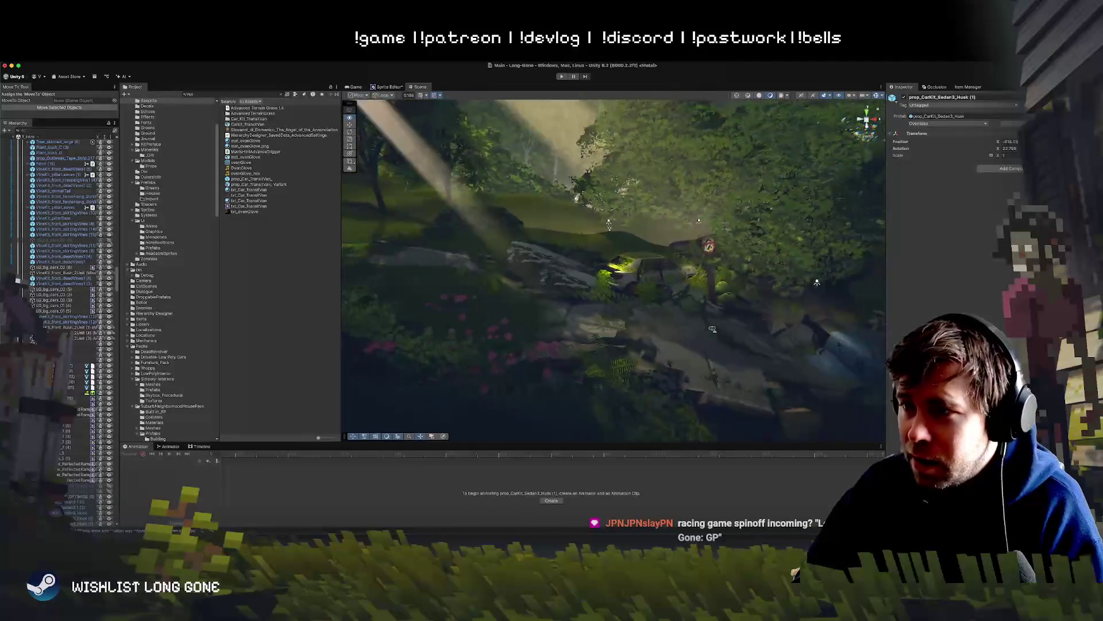
mouse_move(713, 329)
left_mouse_down()
mouse_move(784, 303)
mouse_move(706, 305)
mouse_move(758, 276)
mouse_move(742, 309)
left_mouse_up()
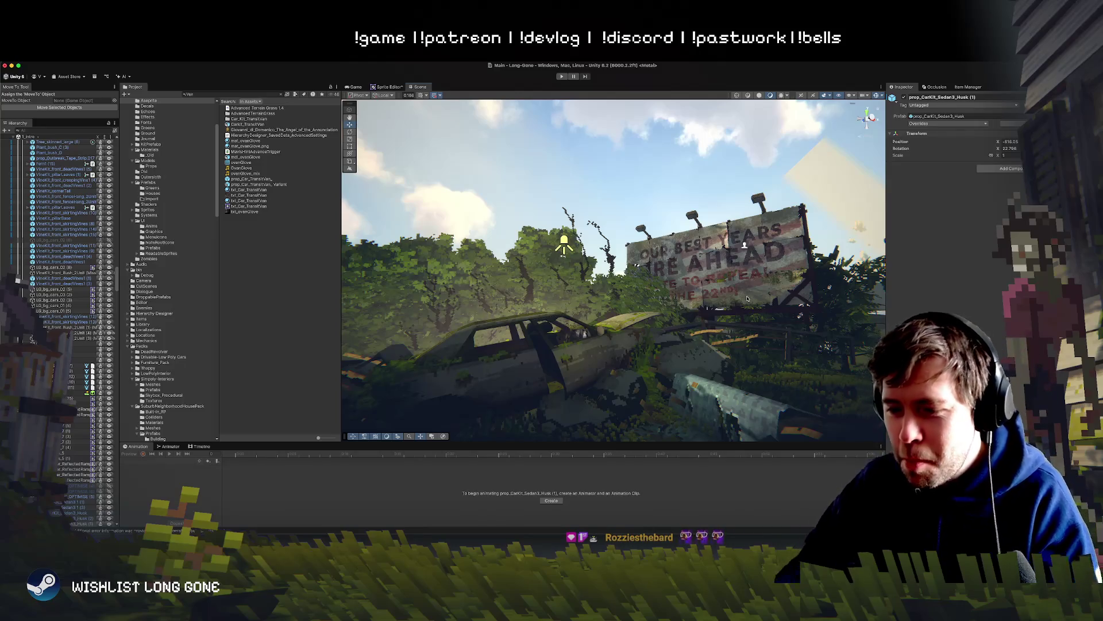
key("s")
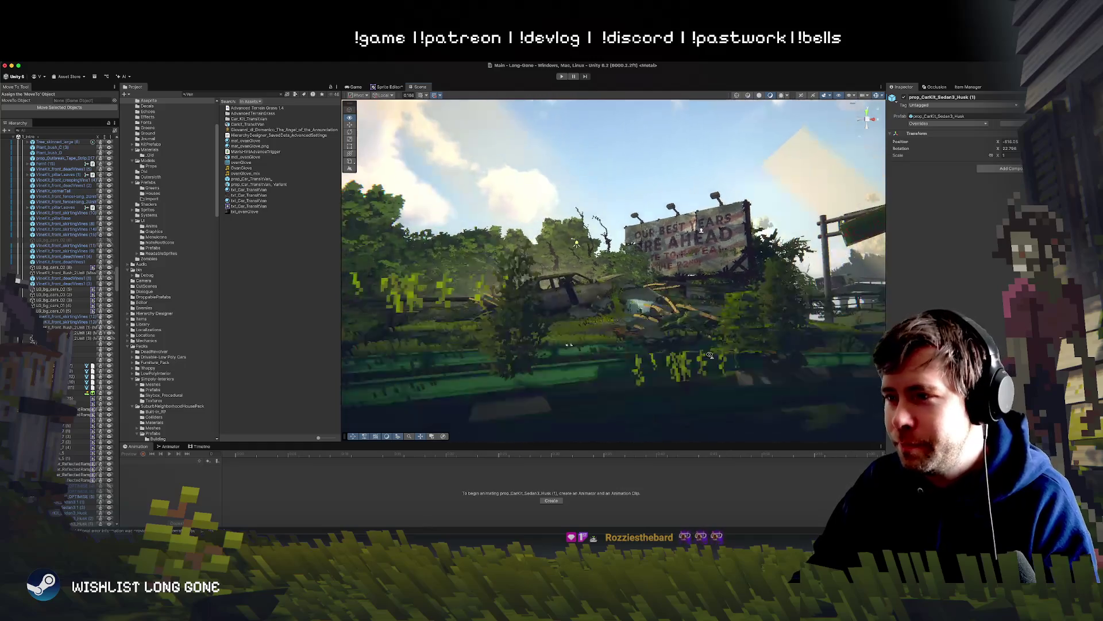
key("w")
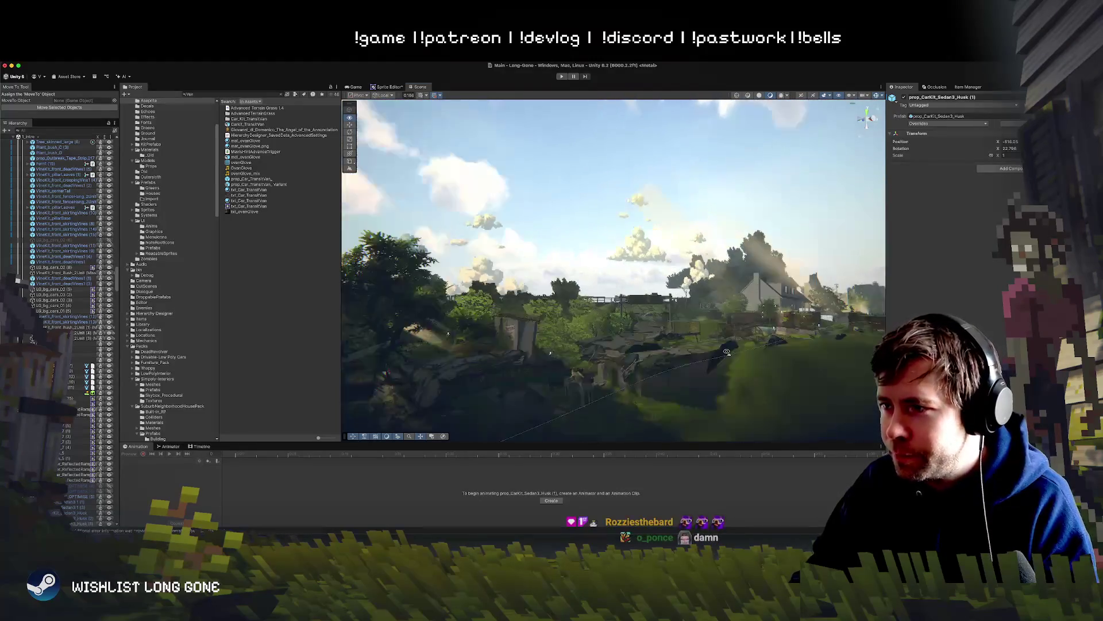
key("w")
key("w")
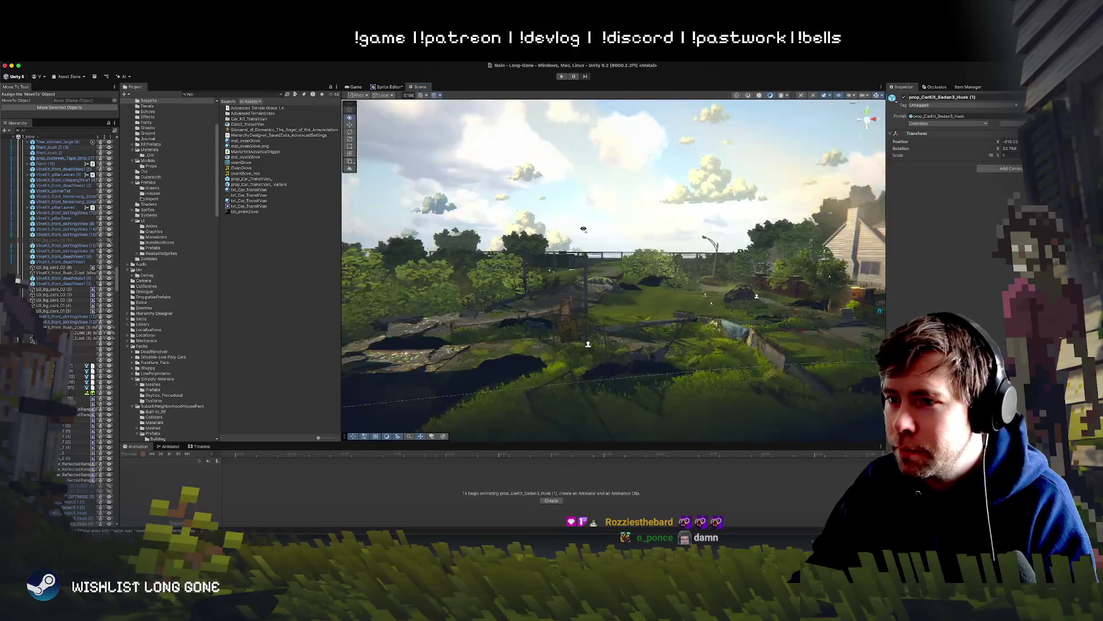
key("w")
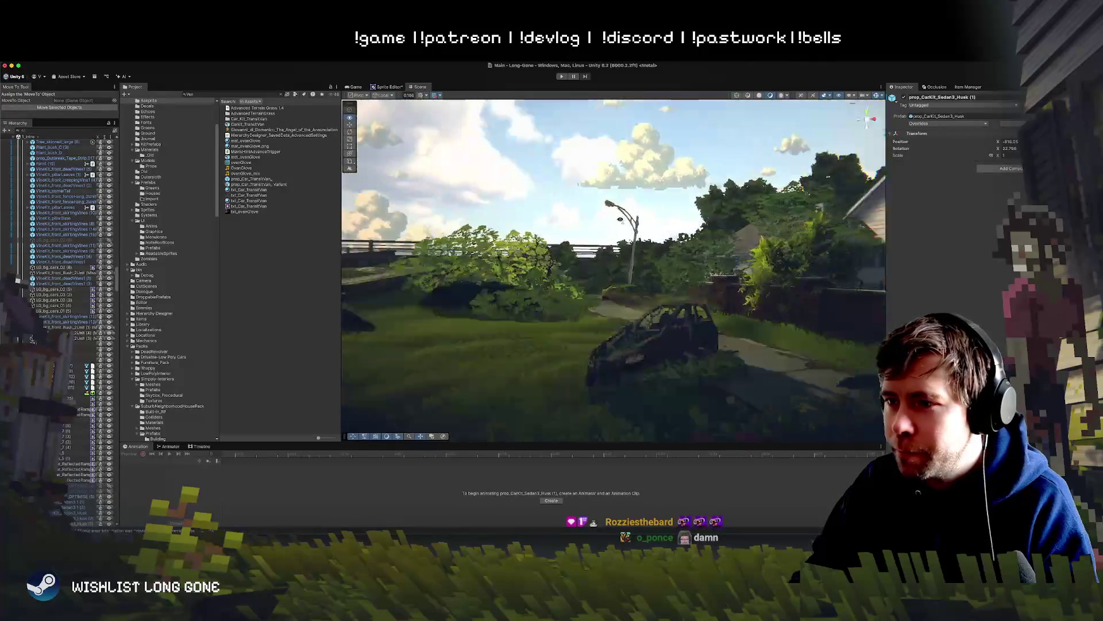
key("s")
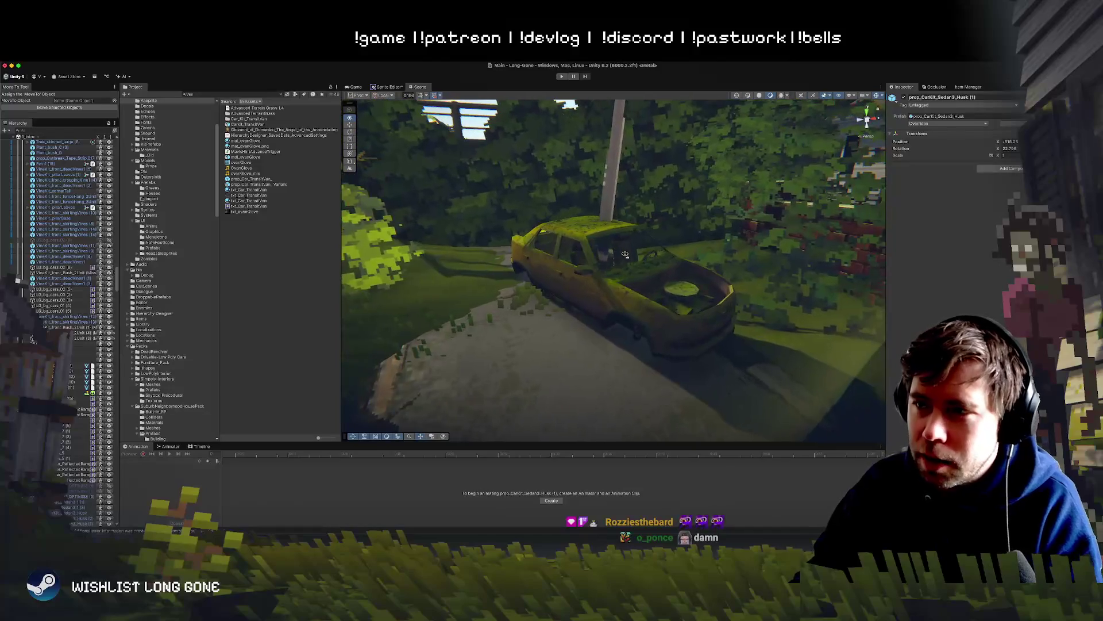
key("w")
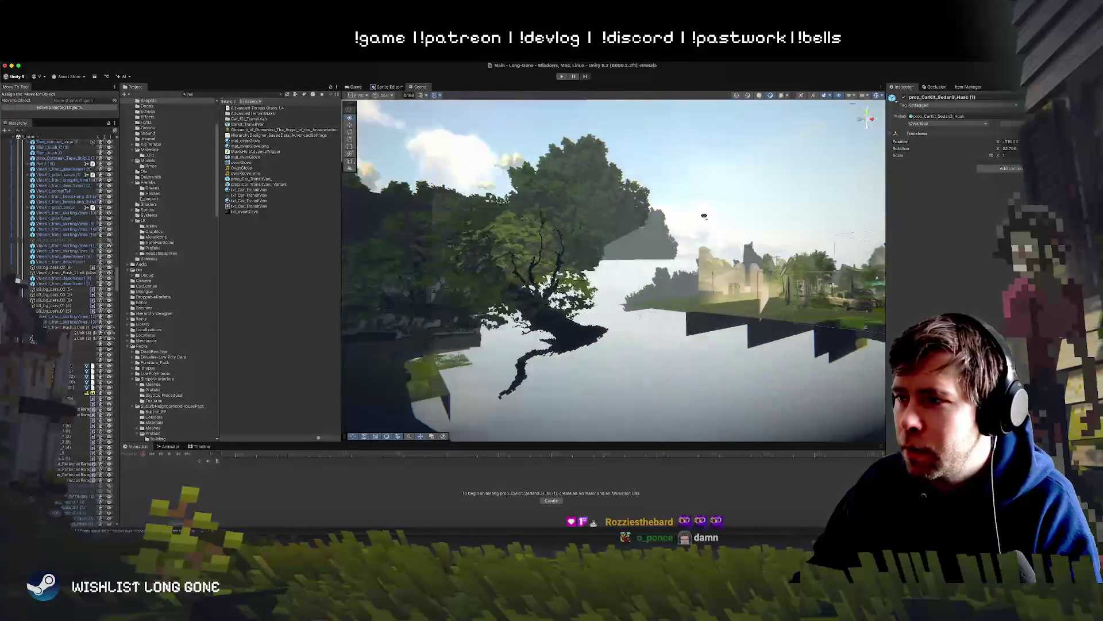
key("s")
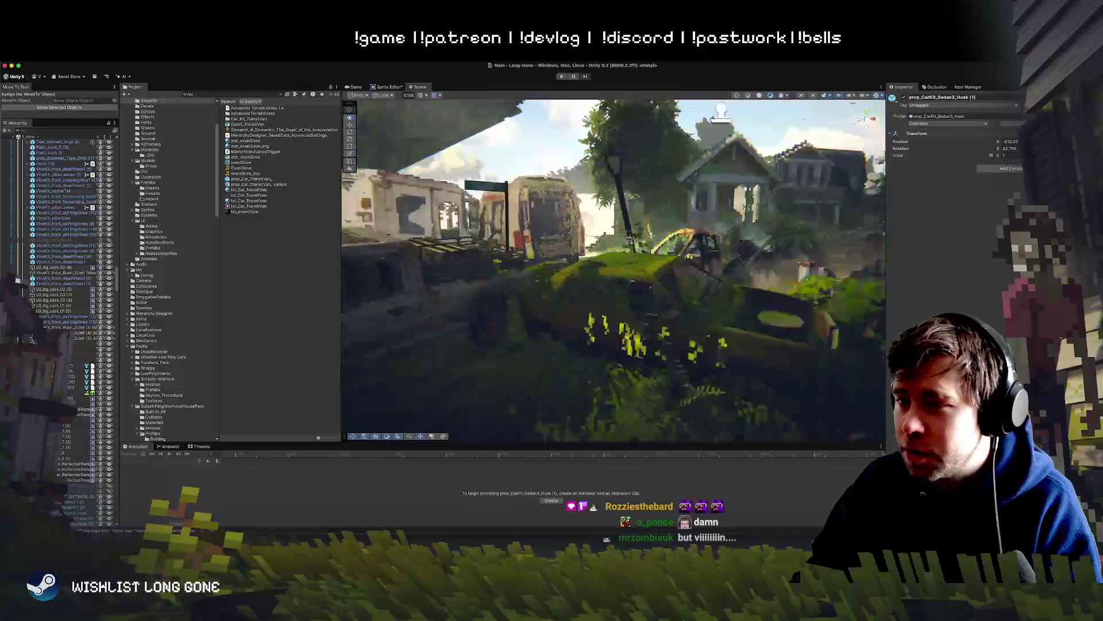
key("s")
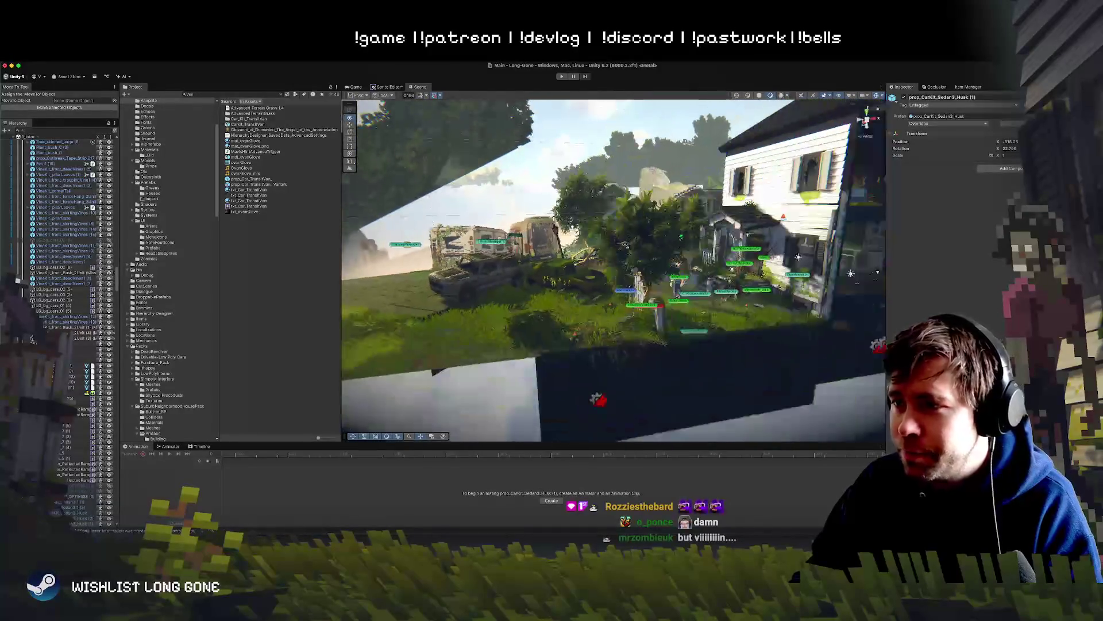
key("w")
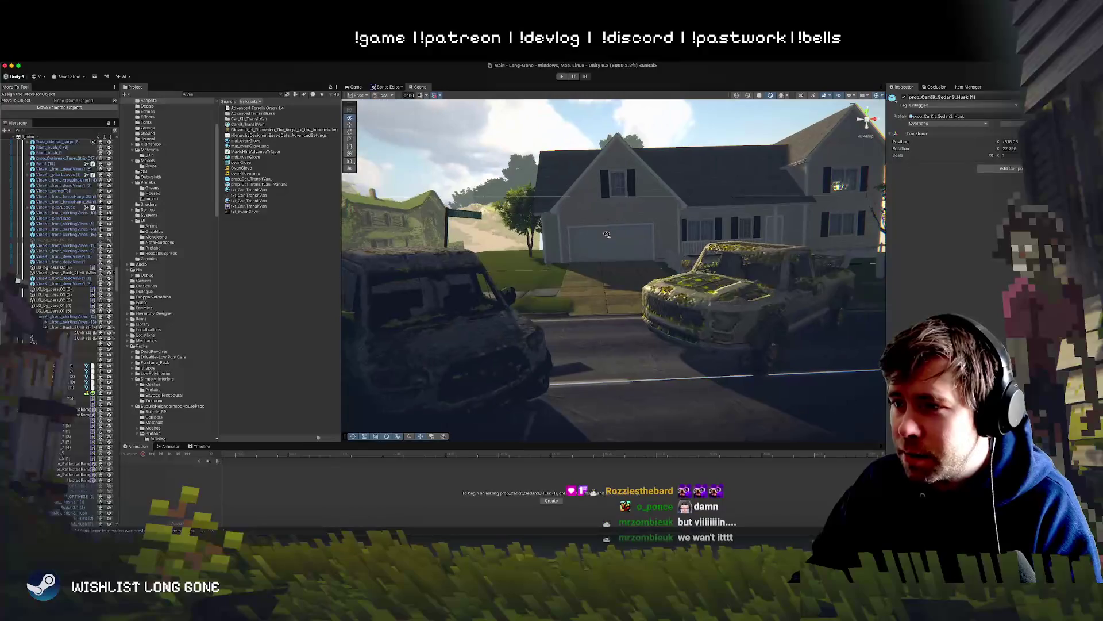
Select the van and set its Scale X to about 1.1 in the Inspector.
left_click(559, 292)
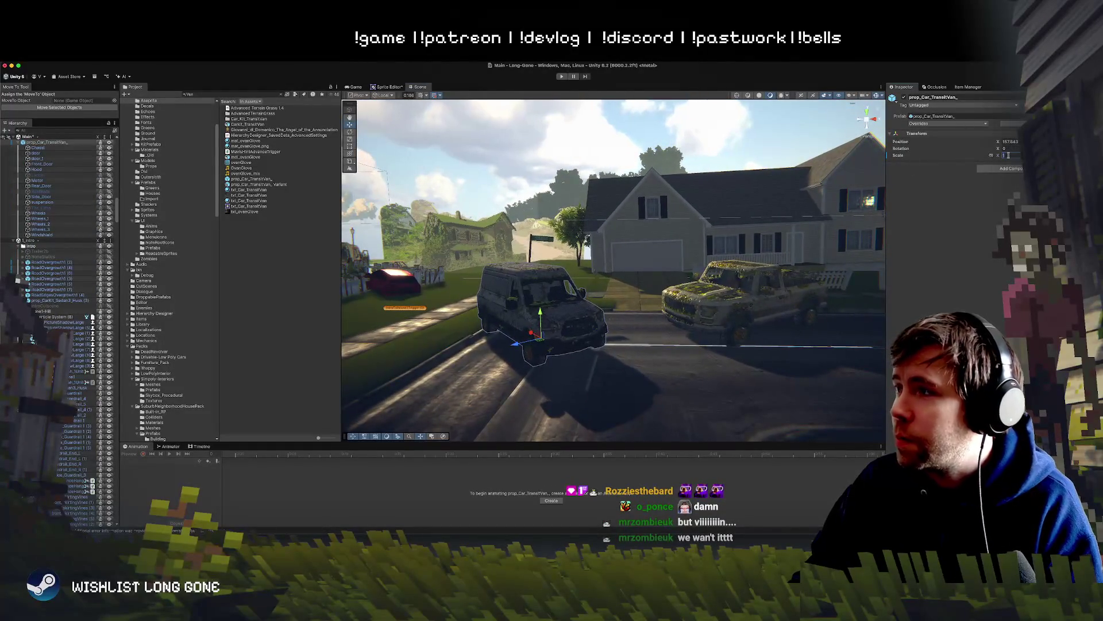
type("1.1")
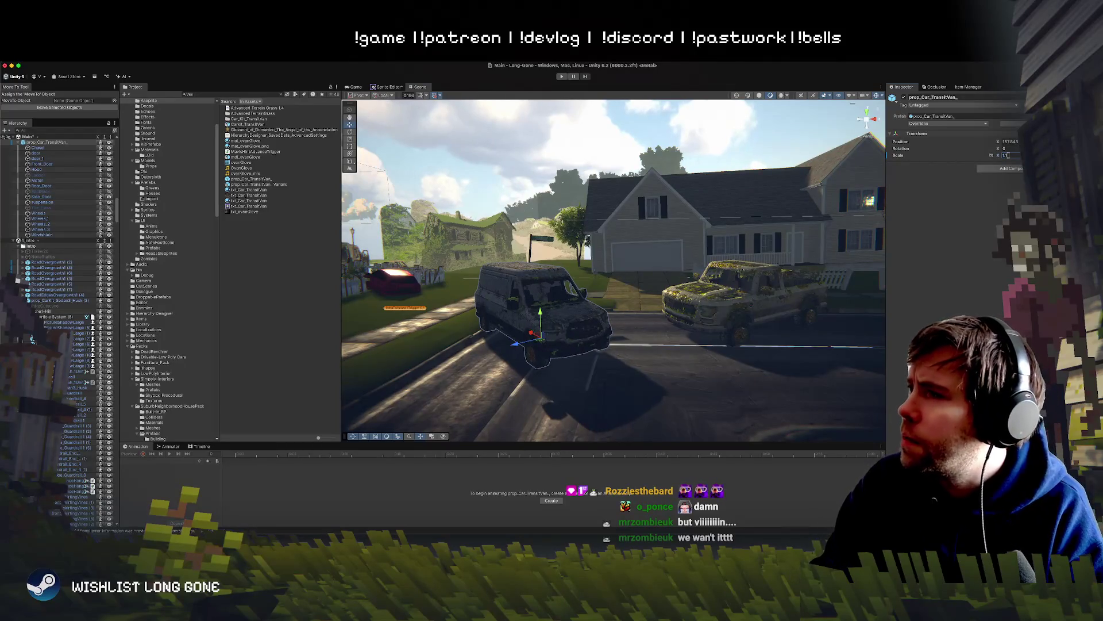
type("5")
key("BackSpace")
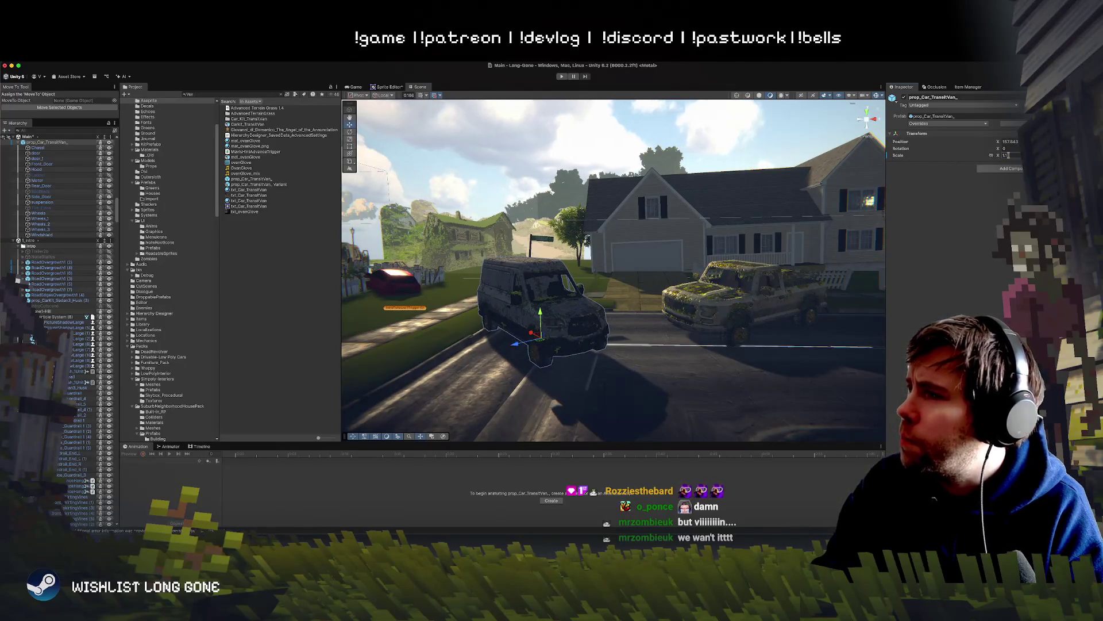
type("2")
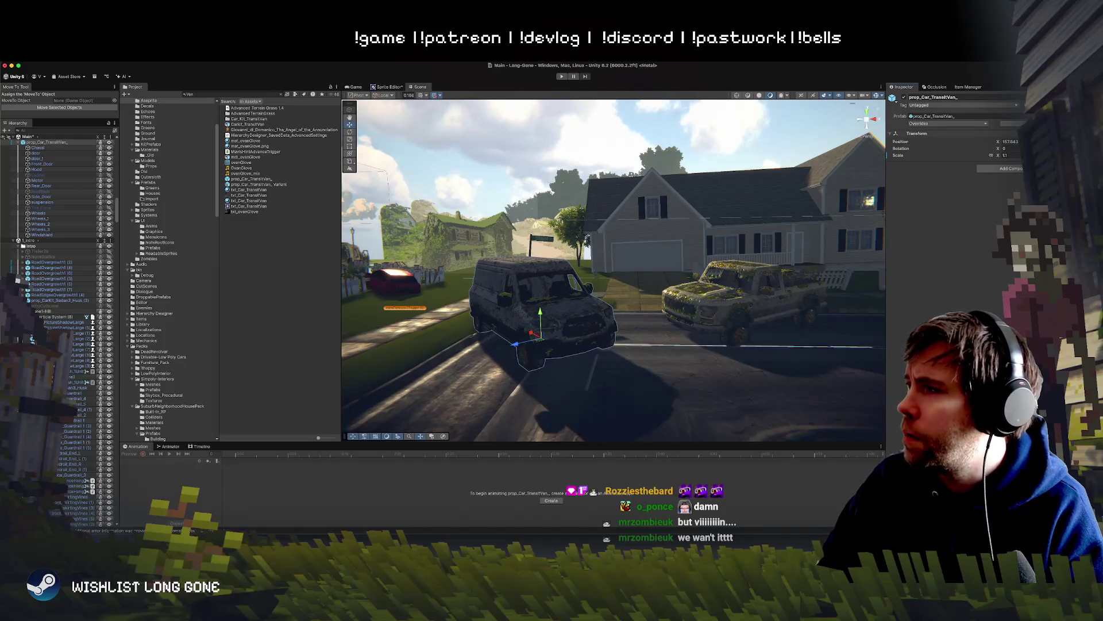
key("BackSpace")
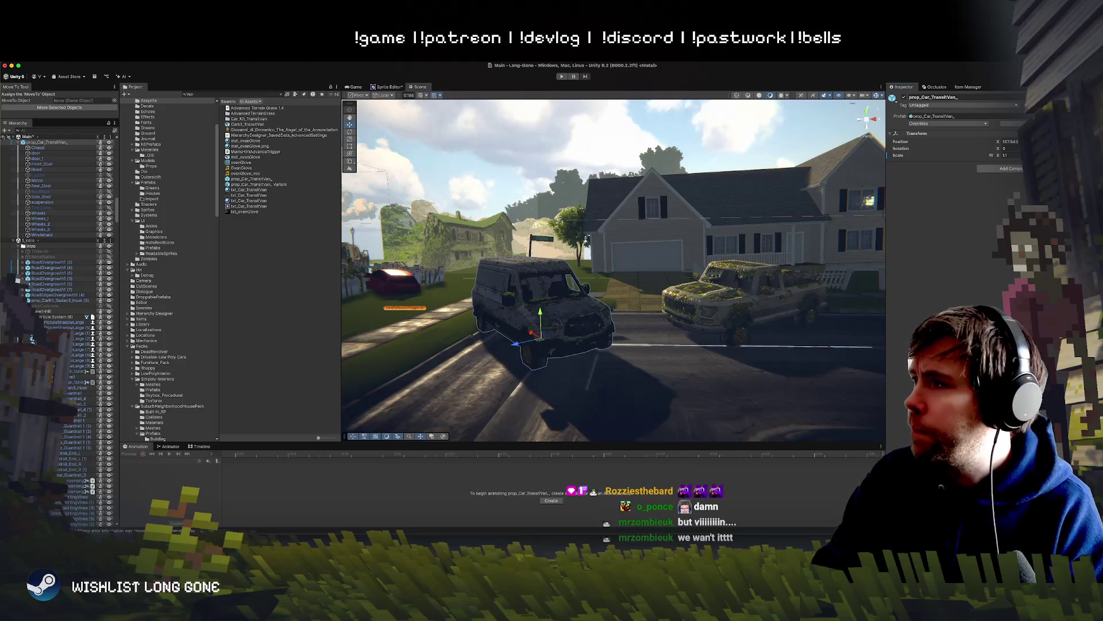
Move the van next to the house and pickup, turning it slightly.
mouse_move(539, 342)
left_mouse_down()
mouse_move(542, 369)
mouse_move(580, 313)
mouse_move(736, 277)
mouse_move(485, 320)
mouse_move(390, 160)
left_mouse_up()
left_click_drag(637, 265, 552, 304)
key("e")
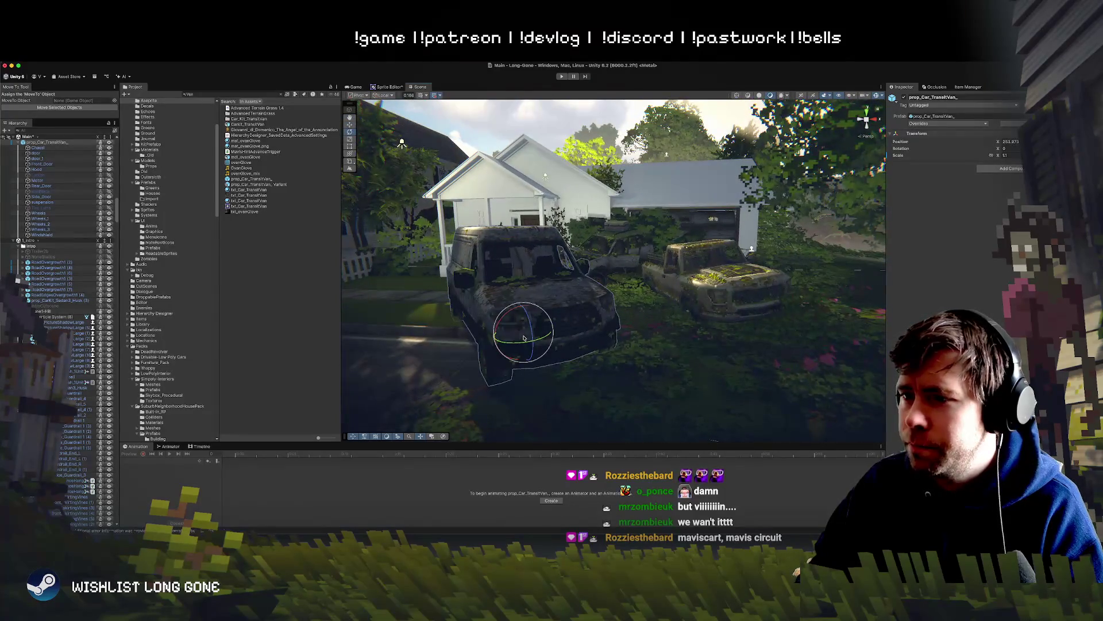
key("w")
mouse_move(517, 336)
left_mouse_down()
mouse_move(540, 313)
mouse_move(506, 307)
left_mouse_up()
key("e")
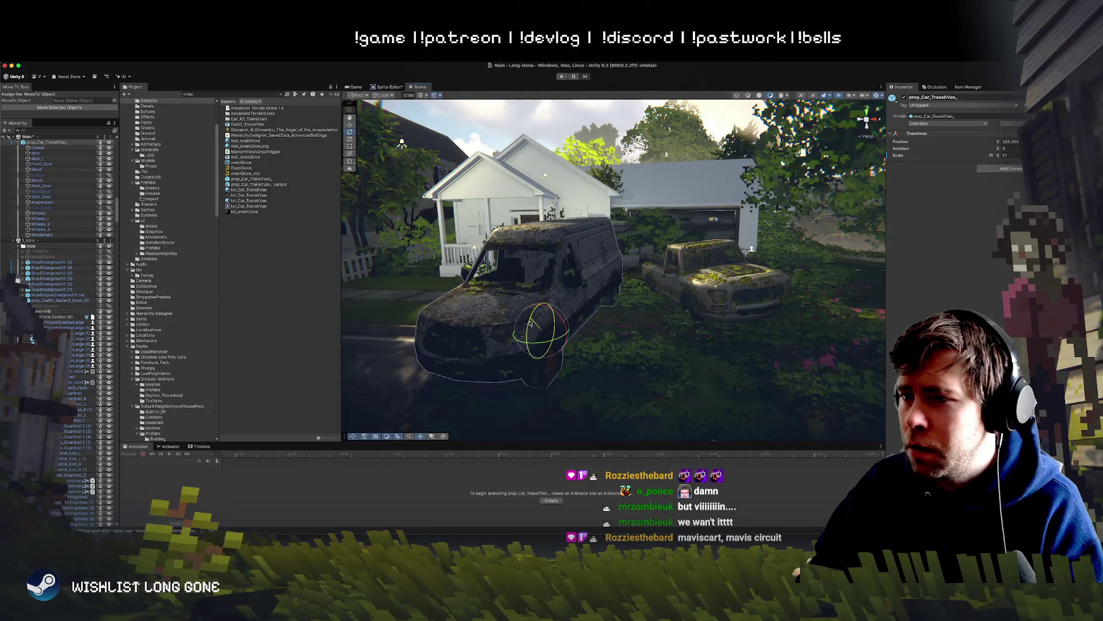
key("w")
left_click(487, 307)
scroll(633, 288, "down", 5)
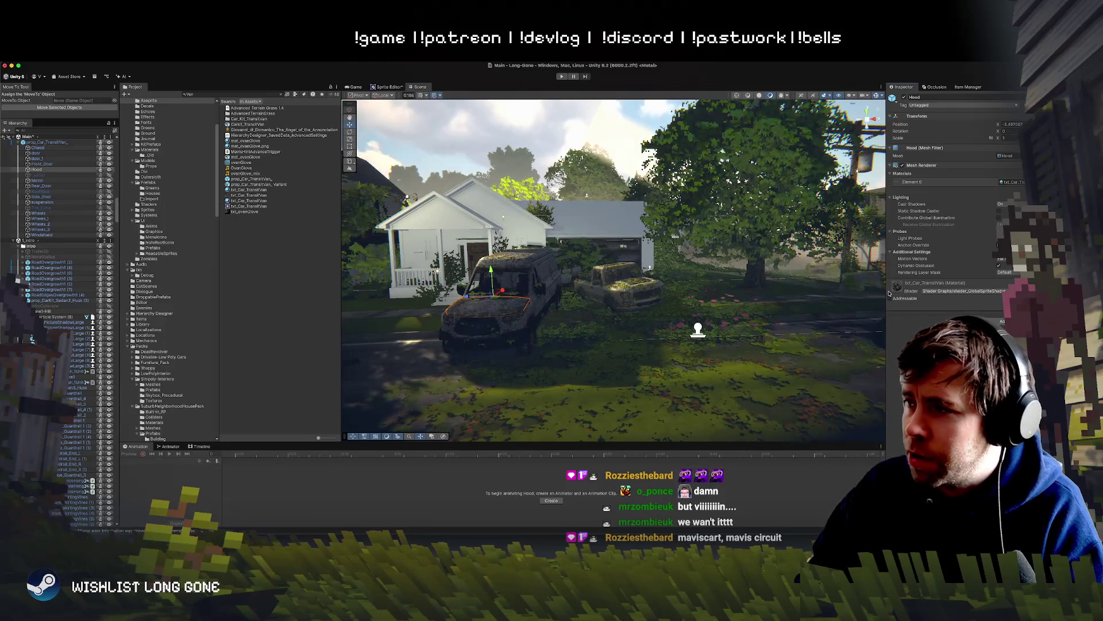
Enable Moss on the van hood's material and turn off Moss Invert Alpha.
left_click_drag(885, 281, 659, 281)
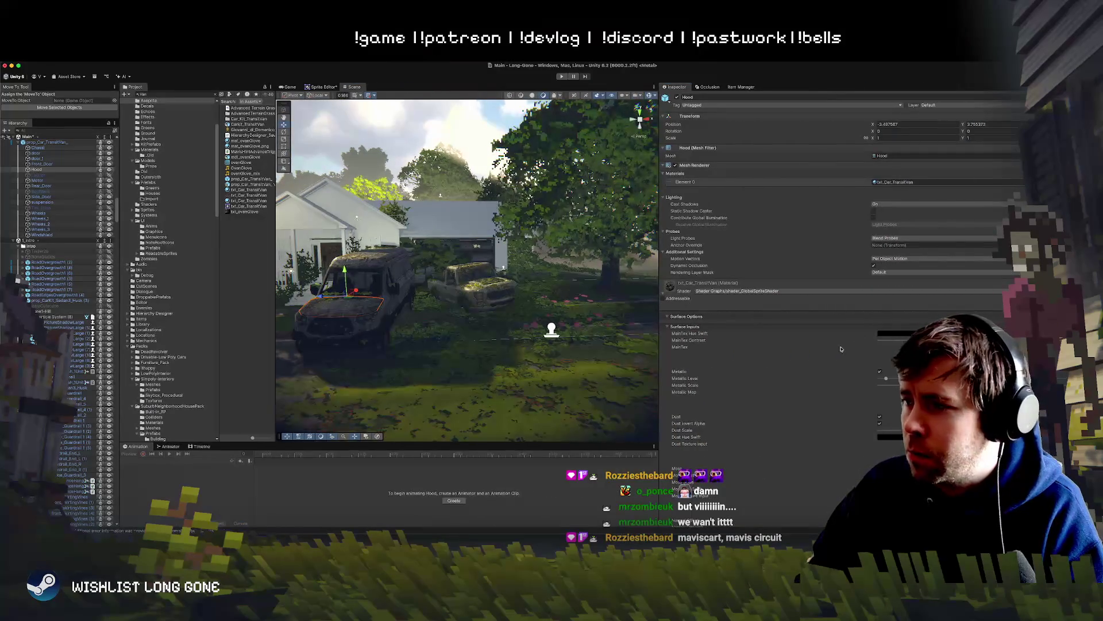
scroll(785, 377, "down", 2)
left_click_drag(552, 299, 535, 293)
key("f")
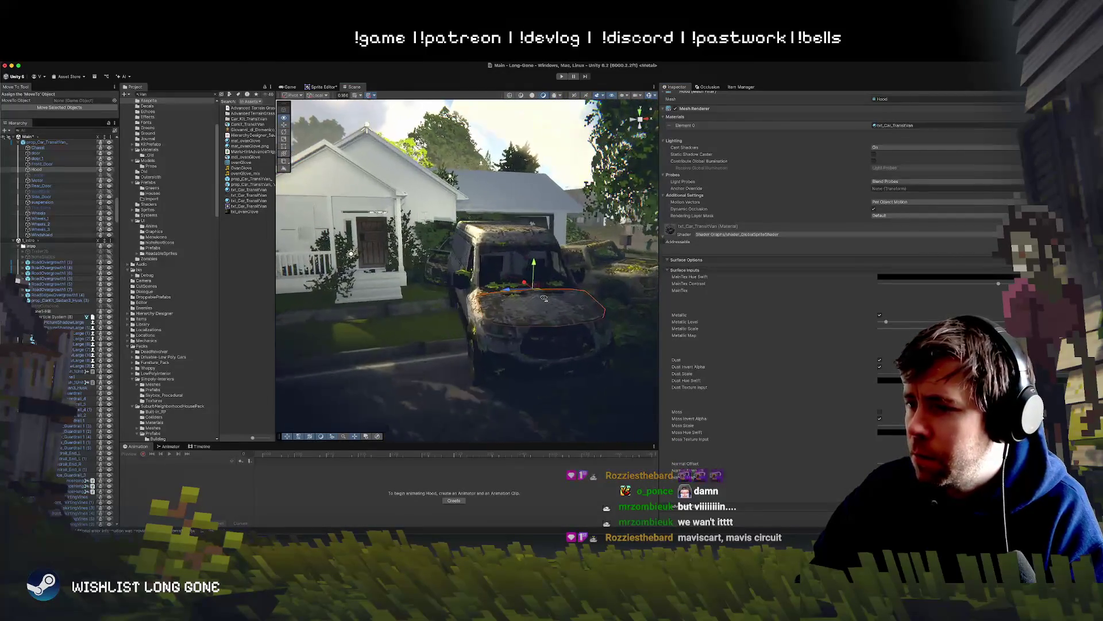
left_click(879, 412)
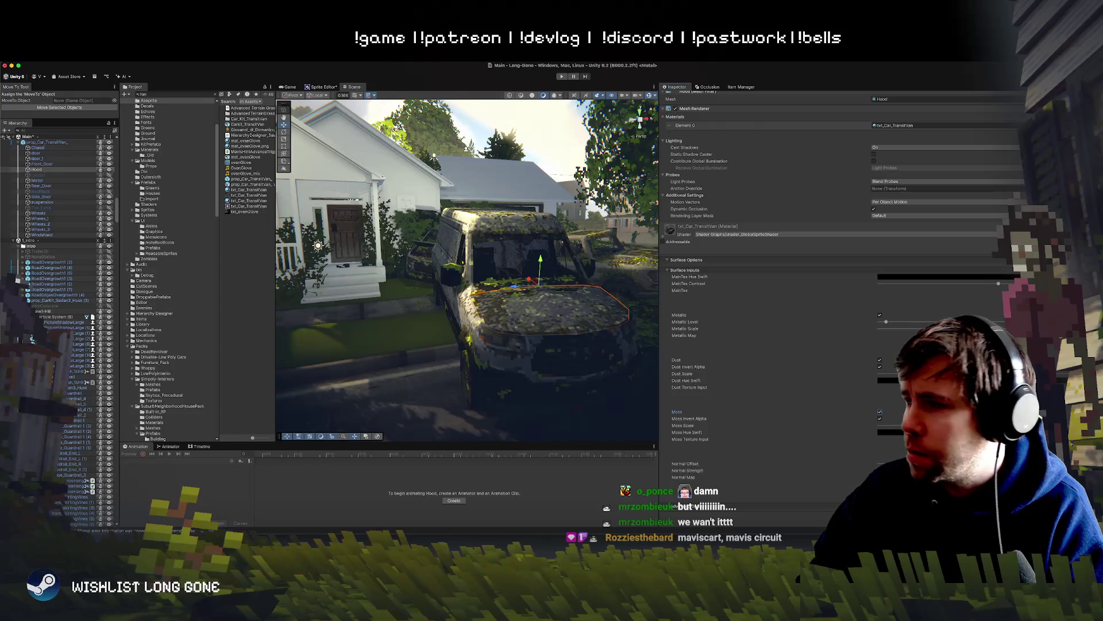
left_click(839, 307)
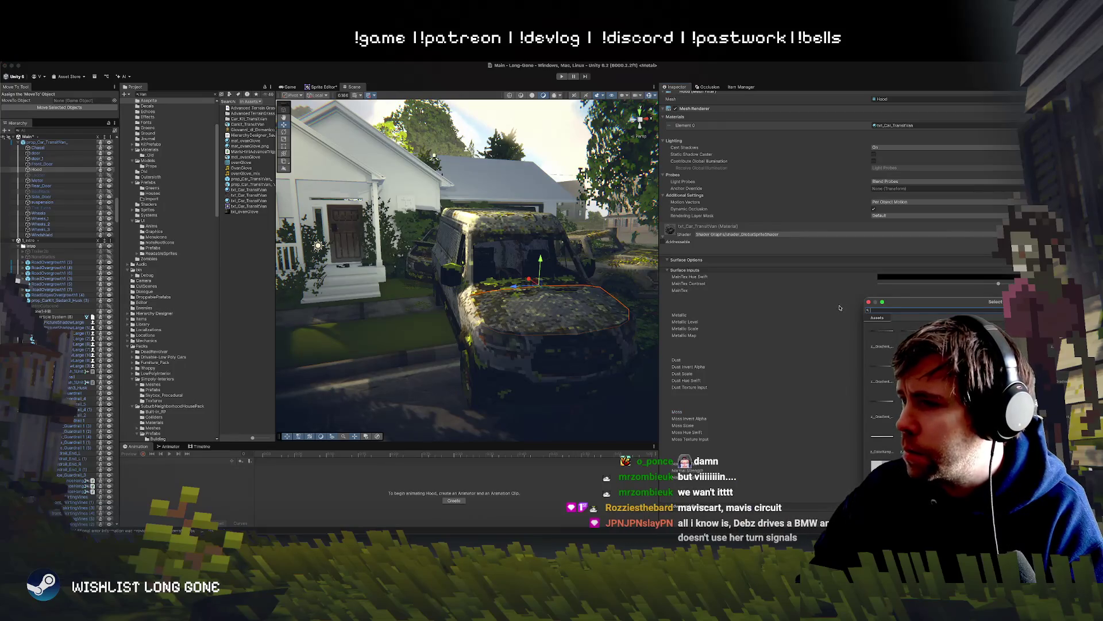
left_click(869, 302)
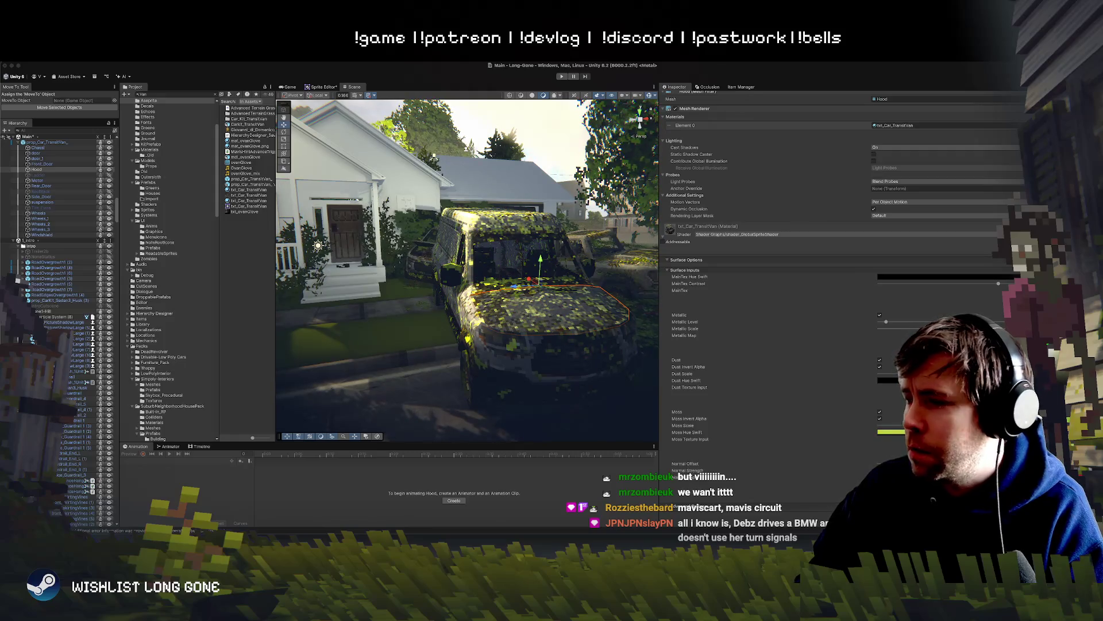
left_click(879, 418)
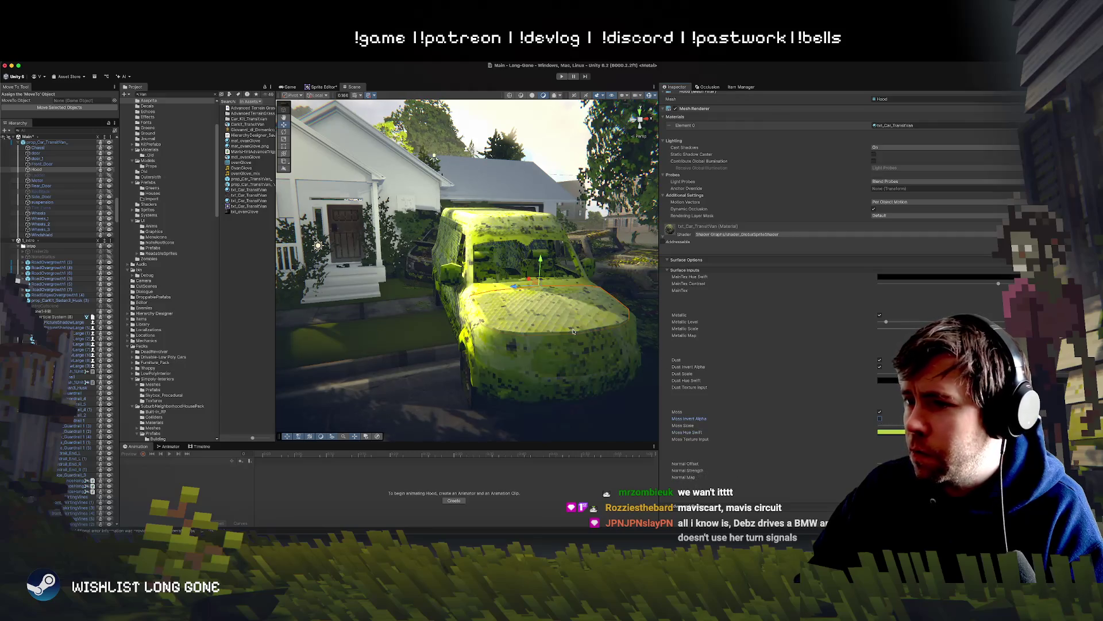
Compare the van with and without moss, leave Moss off, then select the concrete barrier.
mouse_move(434, 156)
left_mouse_down()
mouse_move(540, 315)
mouse_move(465, 313)
left_mouse_up()
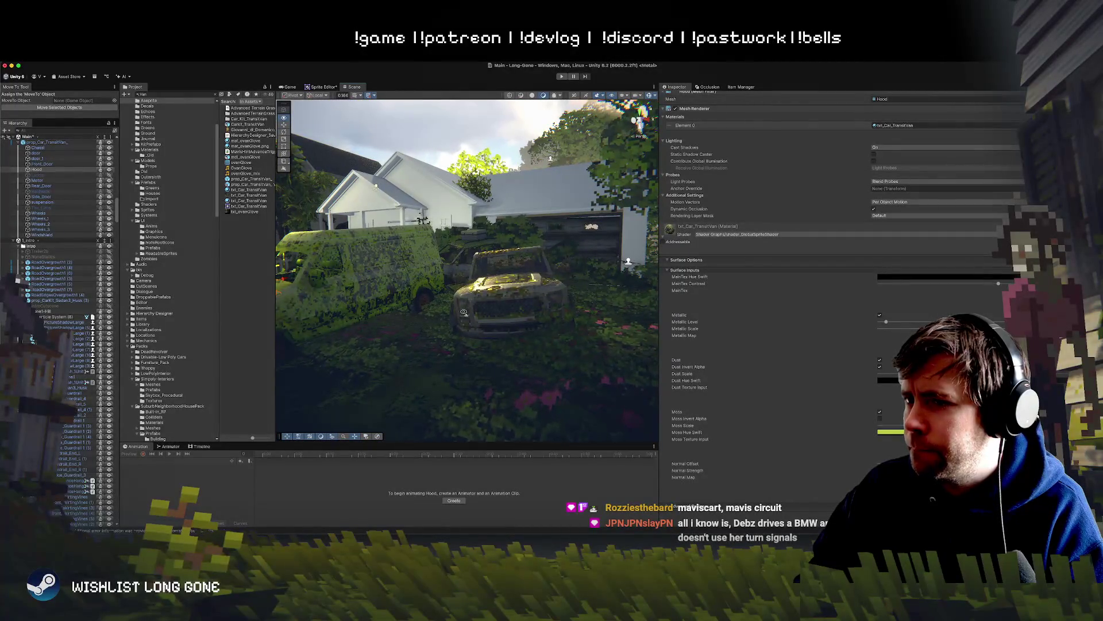
key("f")
left_click_drag(464, 312, 567, 332)
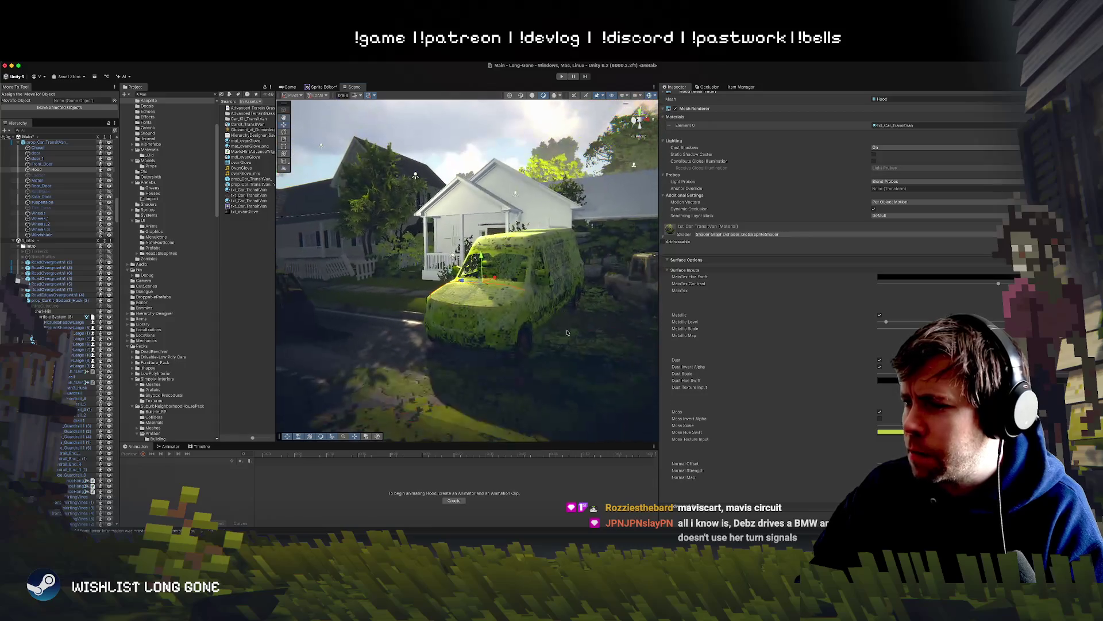
left_click(880, 412)
left_click(880, 411)
left_click(880, 411)
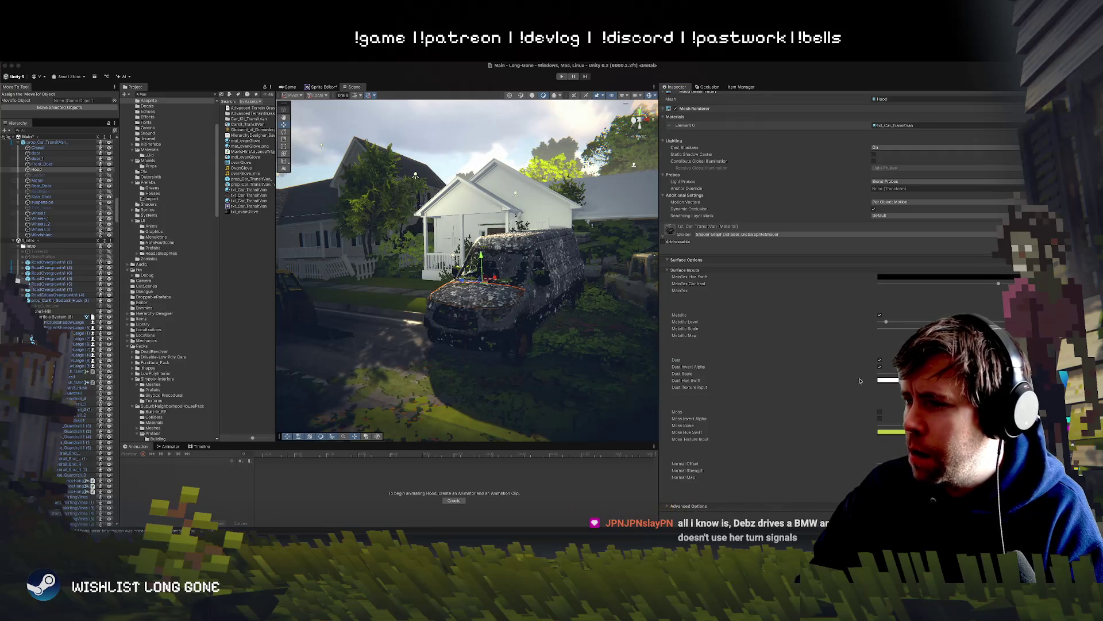
mouse_move(650, 341)
left_mouse_down()
mouse_move(609, 332)
mouse_move(548, 365)
mouse_move(505, 320)
left_mouse_up()
left_click(505, 320)
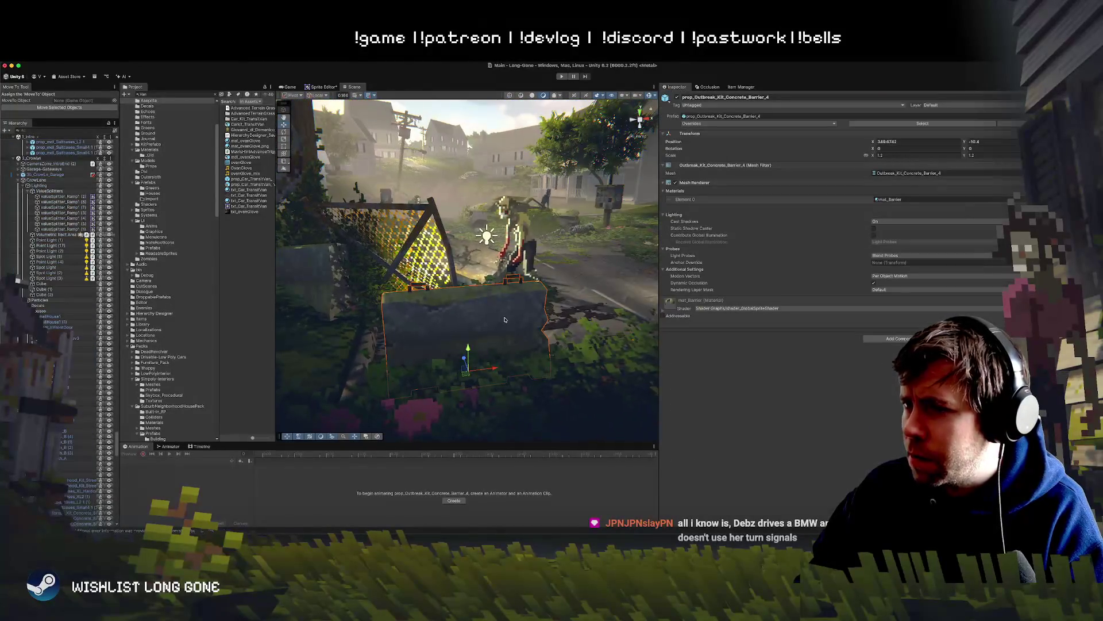
Expand the mat_Barrier material settings and orbit to view the barrier from the side.
left_click(668, 307)
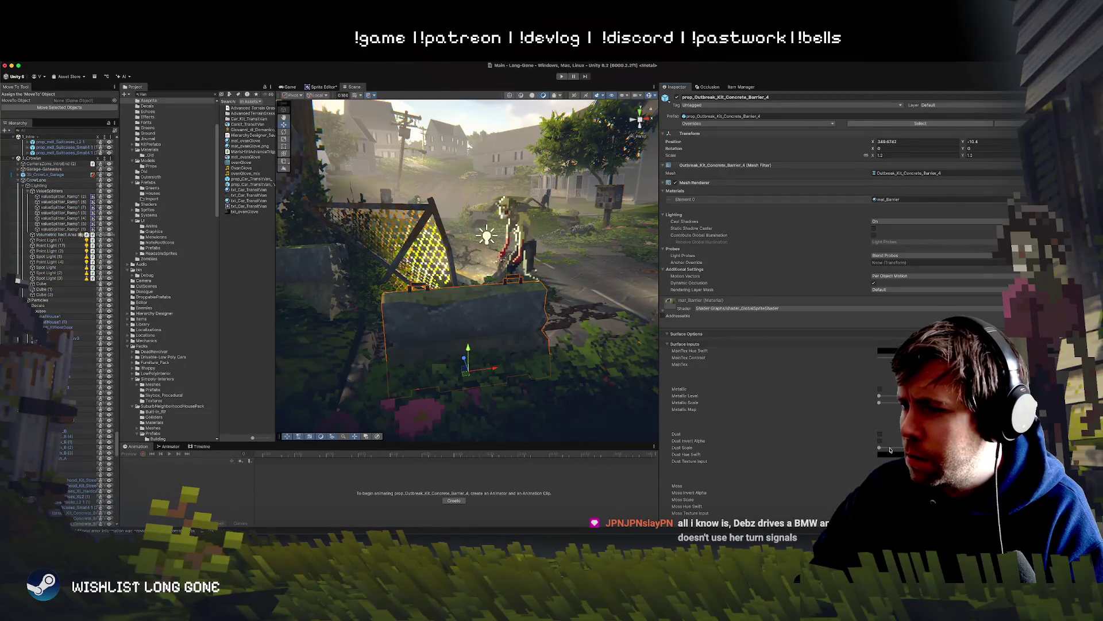
left_click_drag(498, 373, 481, 363)
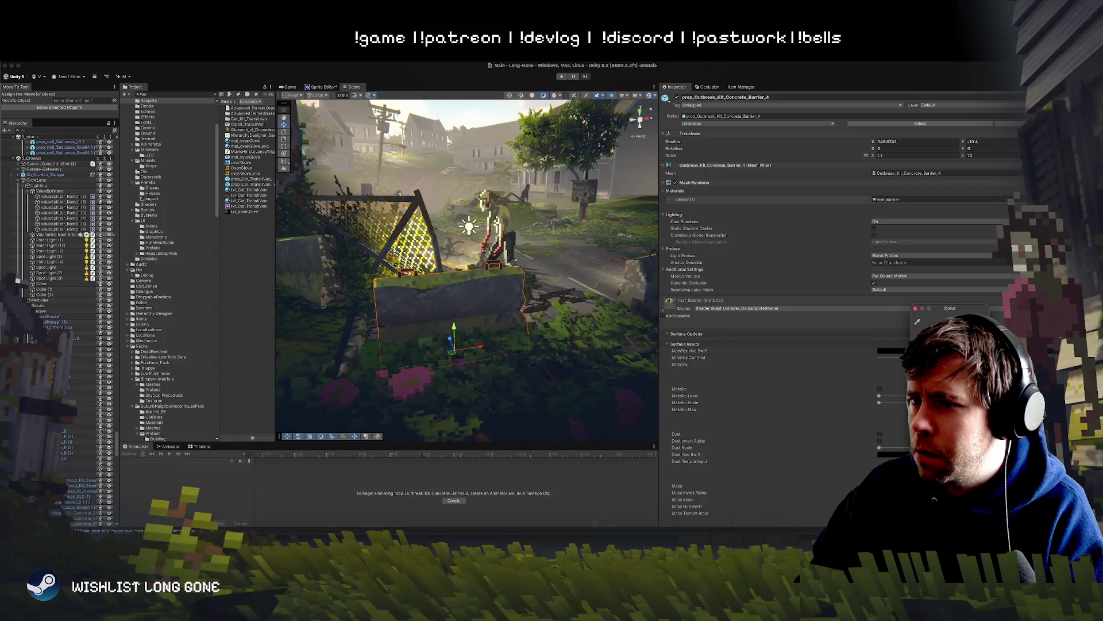
mouse_move(459, 258)
left_mouse_down()
mouse_move(265, 354)
mouse_move(436, 286)
mouse_move(444, 322)
left_mouse_up()
Frame the van, select its Side_Door part and drop the view to street level.
left_click(444, 322)
key("f")
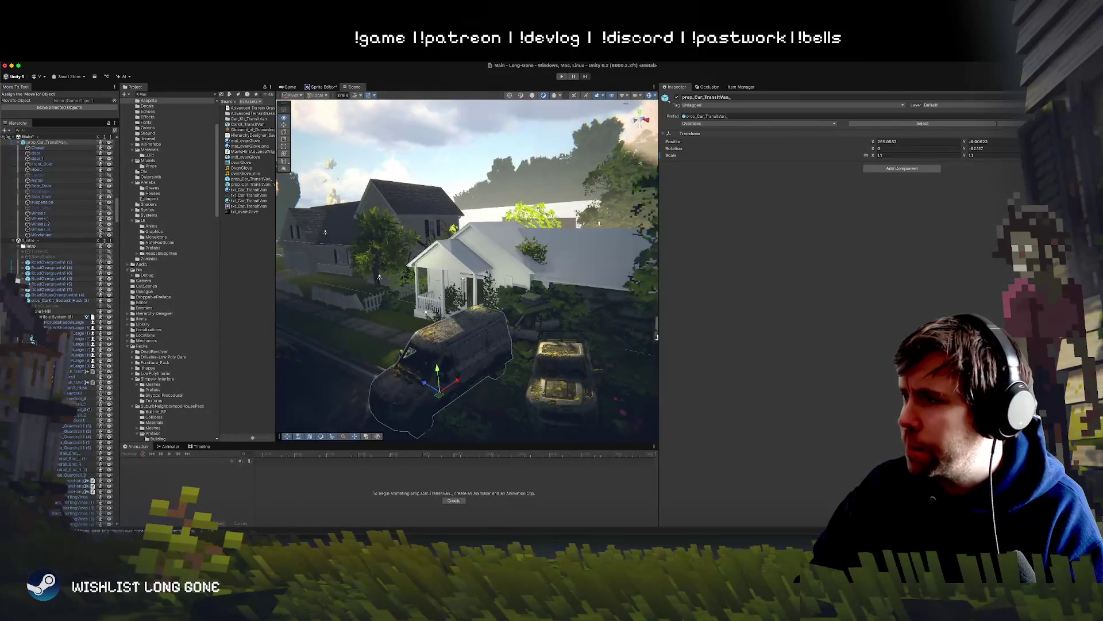
left_click(485, 279)
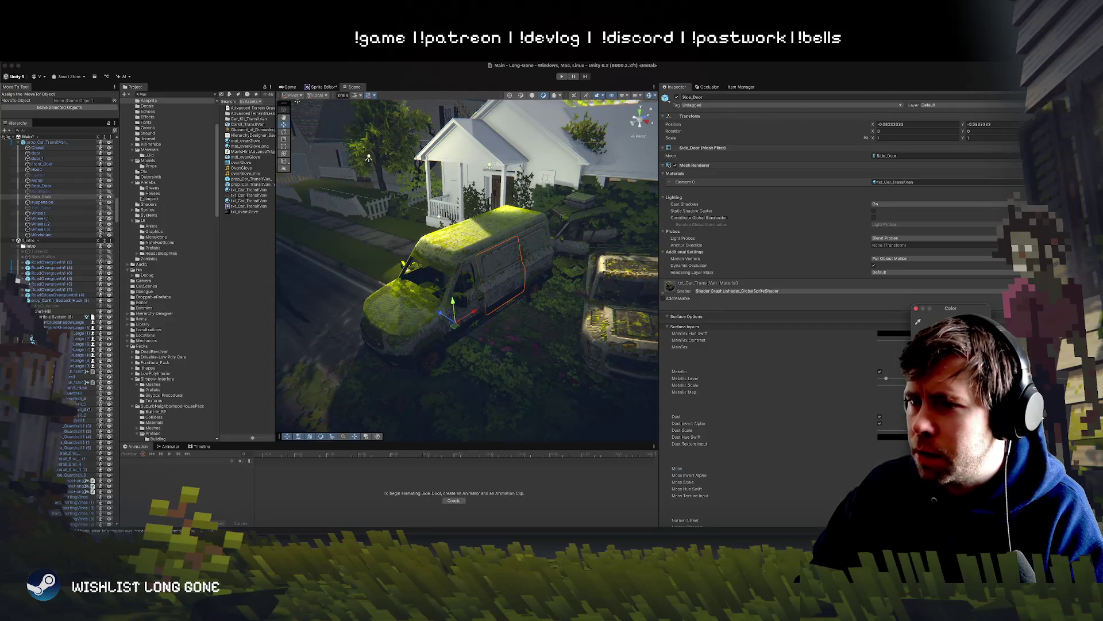
mouse_move(478, 295)
left_mouse_down()
mouse_move(498, 274)
mouse_move(475, 224)
mouse_move(503, 279)
mouse_move(352, 258)
left_mouse_up()
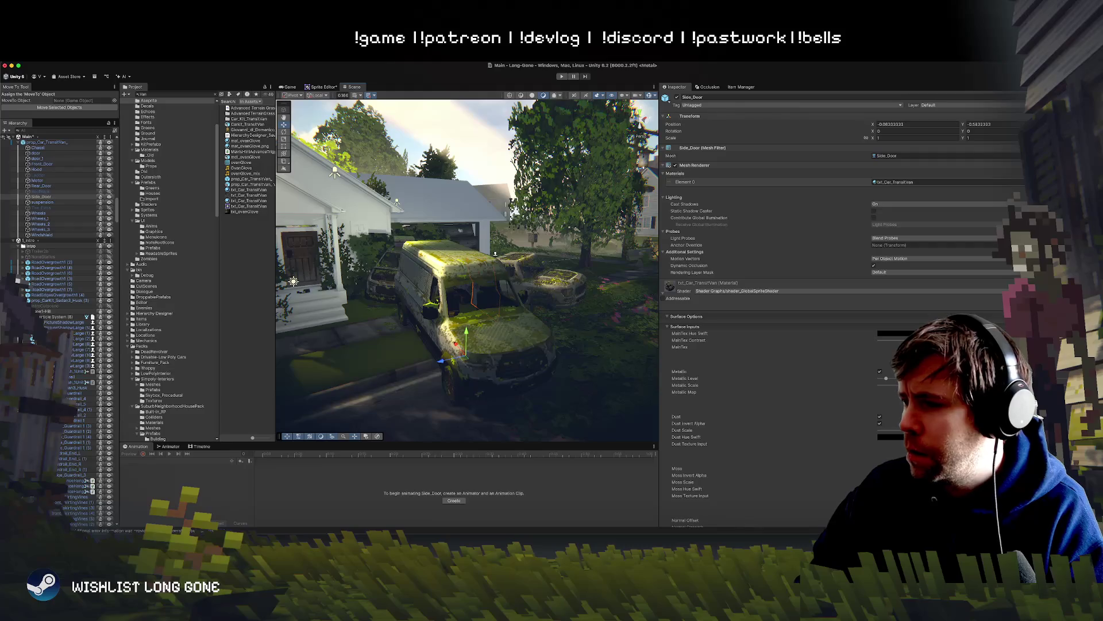
Toggle Moss Invert Alpha until the van shows bright yellow-green moss, then reselect the van.
left_click(879, 475)
left_click(879, 475)
left_click(879, 475)
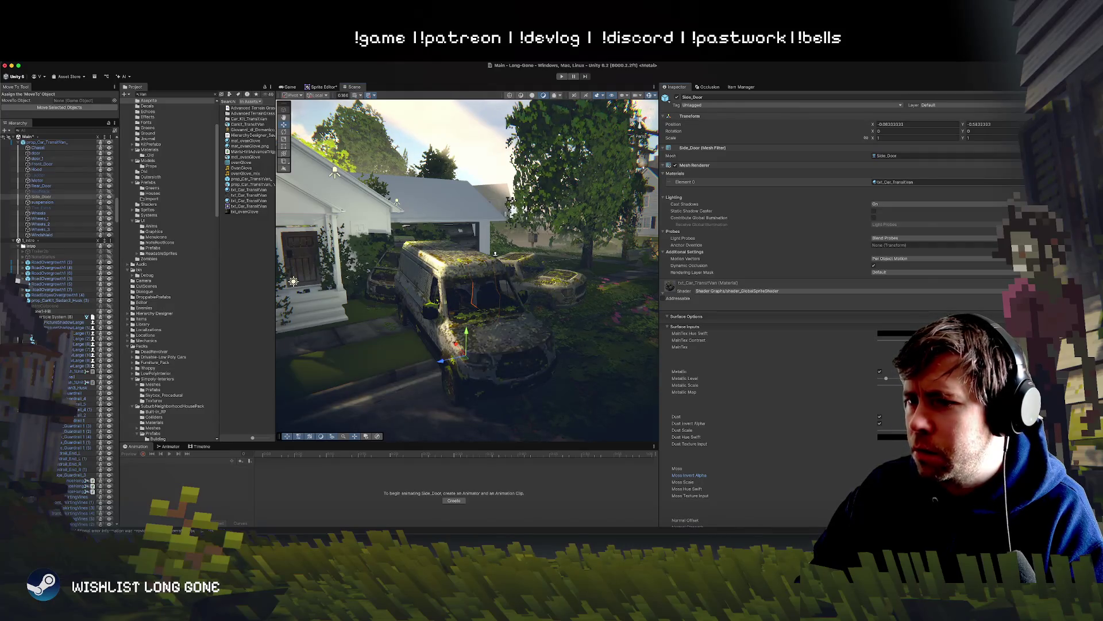
left_click(879, 475)
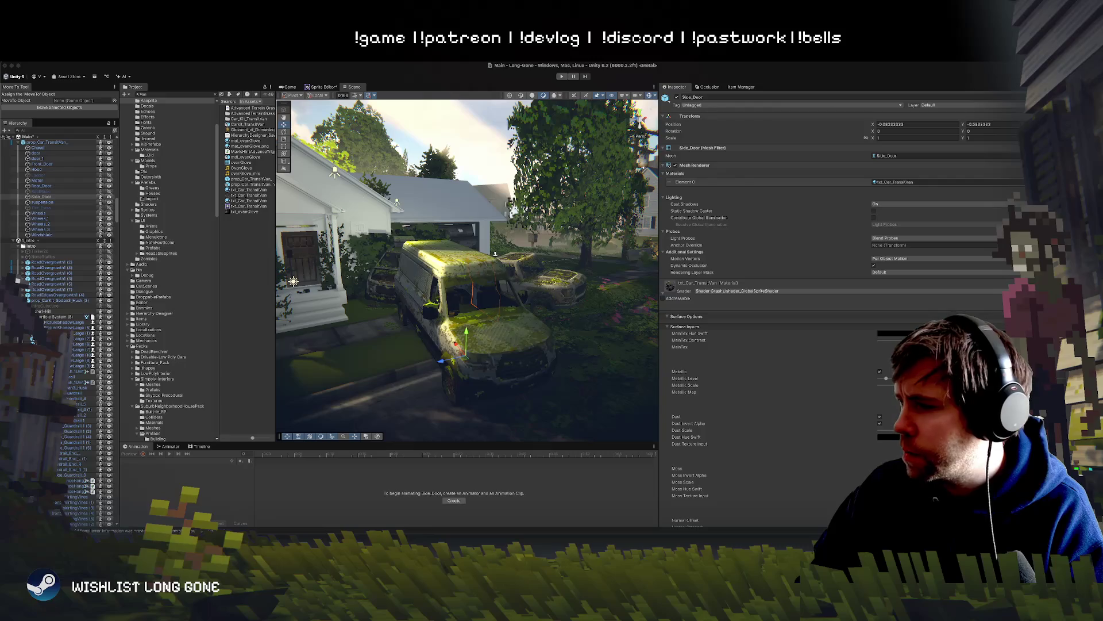
left_click(880, 475)
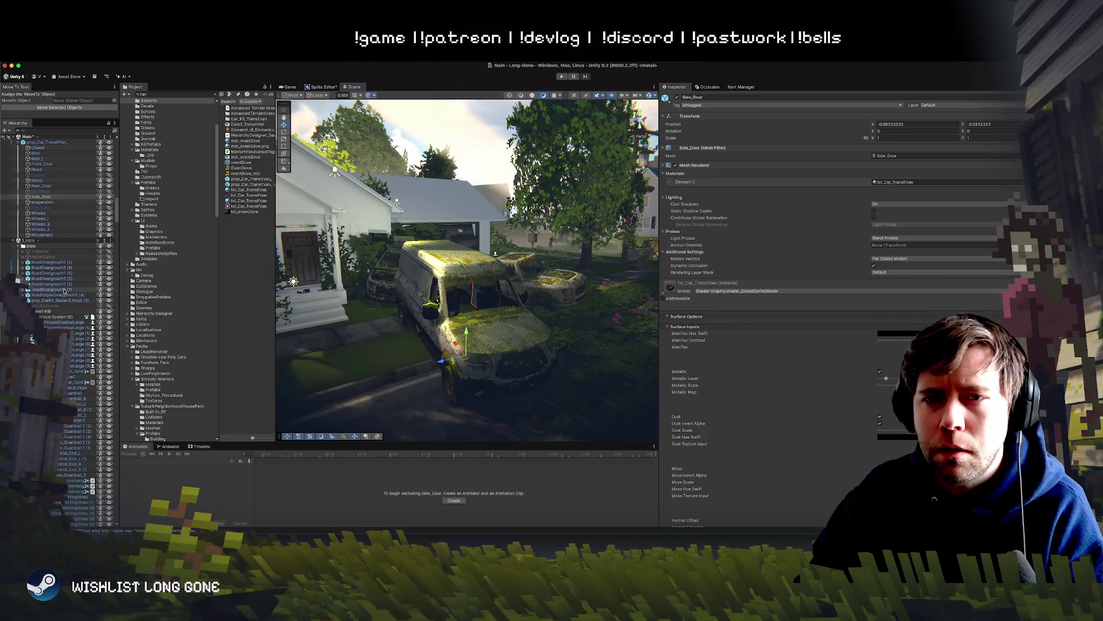
left_click(437, 326)
Try tipping the van with the Rotate tool, then undo back to the original pose.
key("e")
mouse_move(445, 359)
left_mouse_down()
mouse_move(426, 370)
mouse_move(536, 379)
mouse_move(483, 342)
mouse_move(472, 307)
mouse_move(386, 272)
mouse_move(396, 275)
left_mouse_up()
key("w")
key("e")
key("w")
key("e")
key("super+z")
key("super+z")
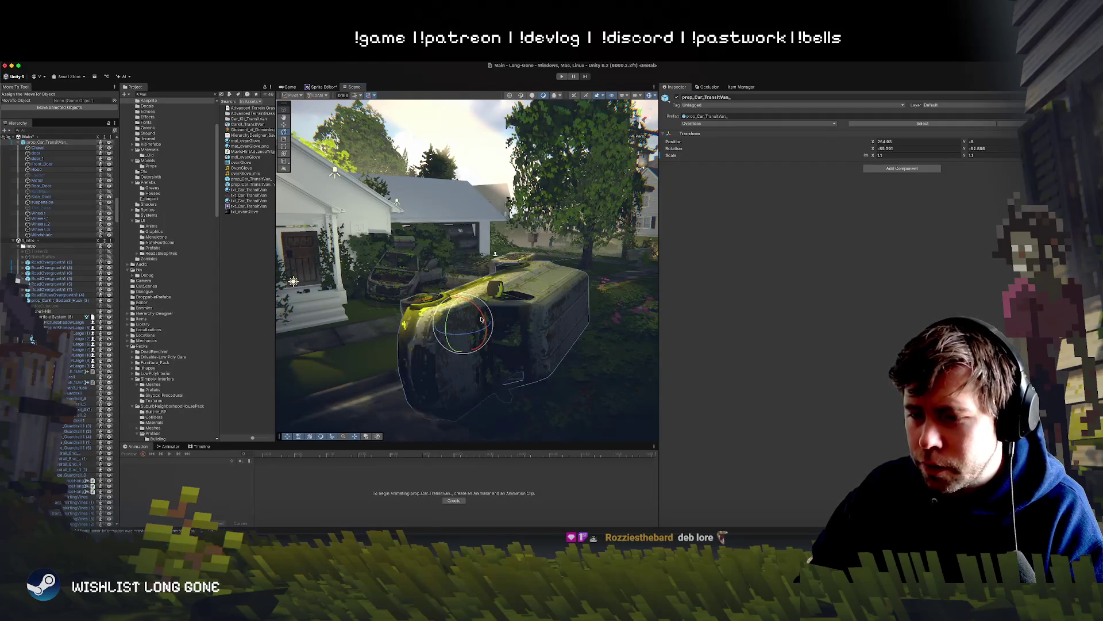
key("super+z")
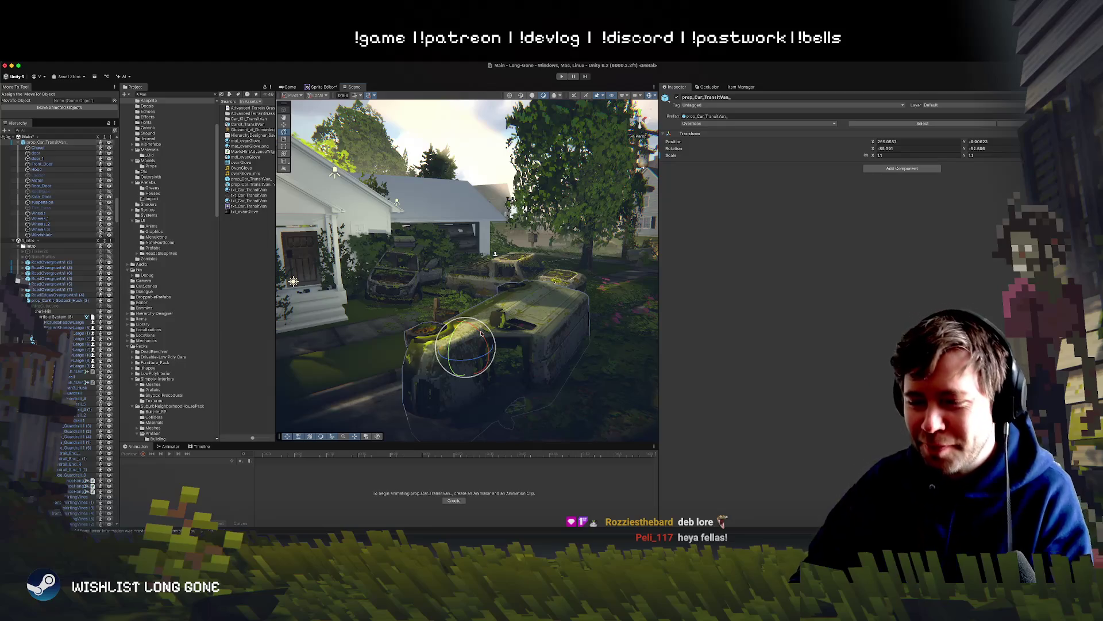
Rotate the van around Y to a new upright heading and reselect the prefab.
mouse_move(377, 363)
left_mouse_down()
mouse_move(512, 360)
mouse_move(483, 357)
left_mouse_up()
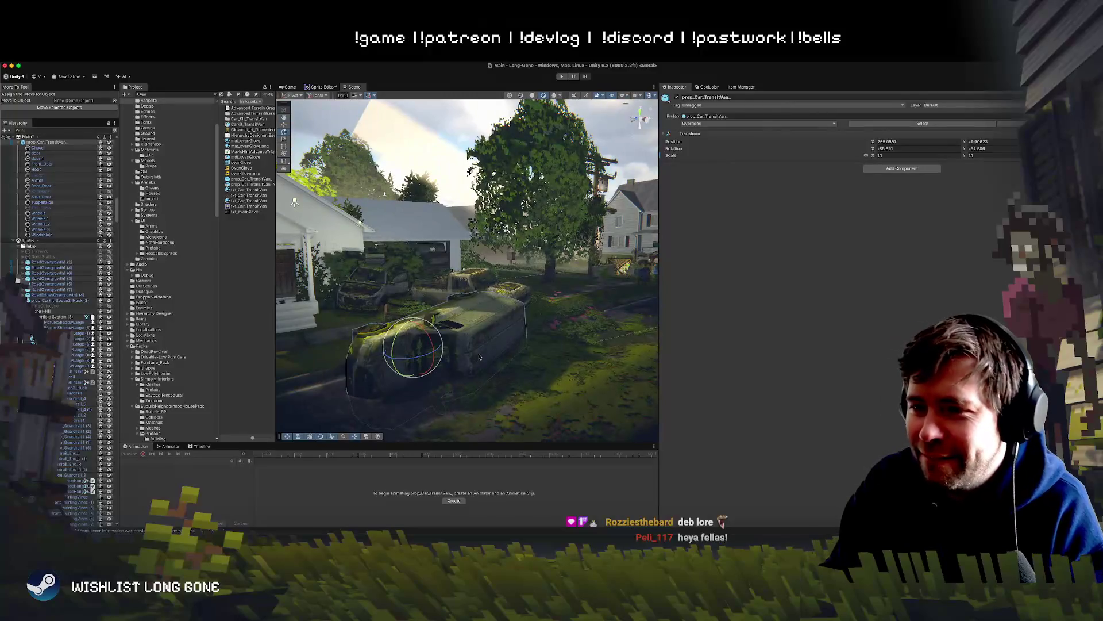
mouse_move(480, 357)
left_mouse_down()
mouse_move(506, 358)
mouse_move(176, 418)
left_mouse_up()
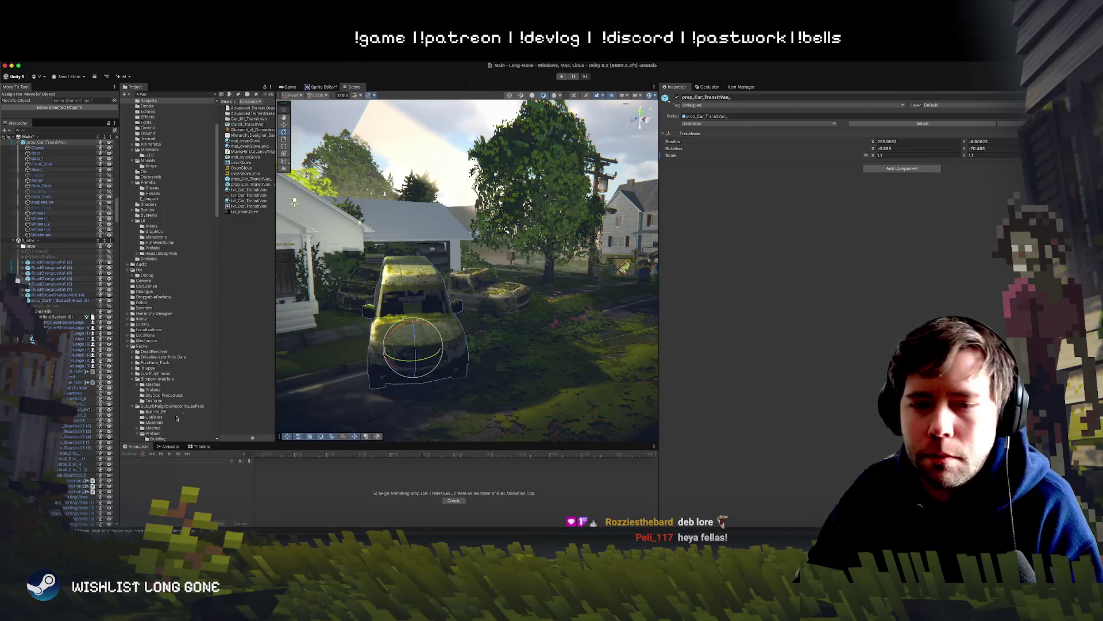
scroll(62, 273, "down", 5)
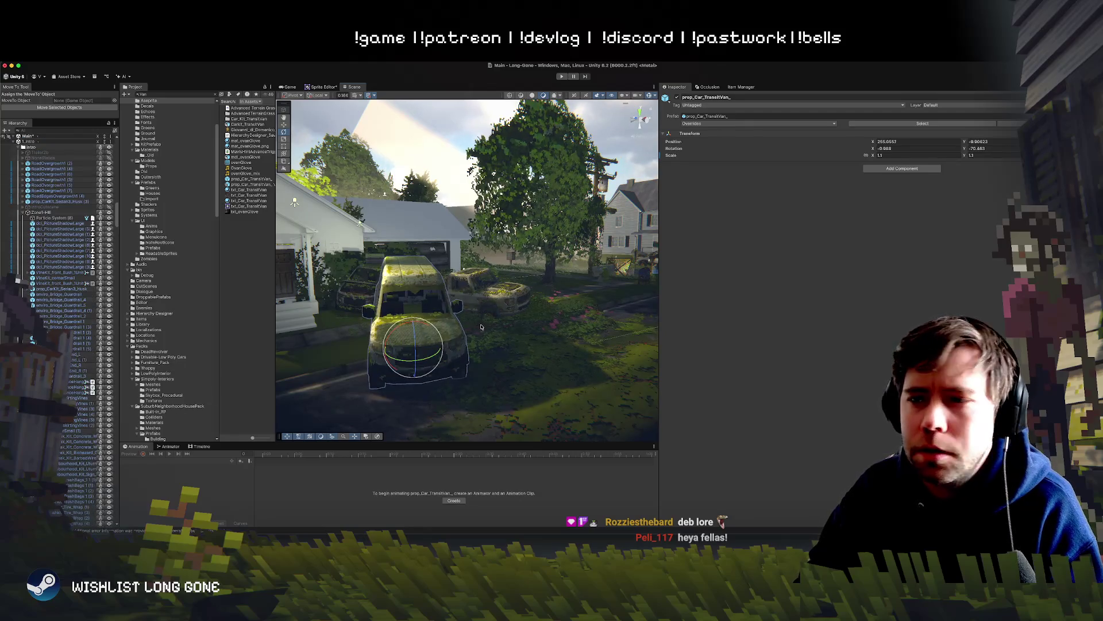
left_click(438, 325)
left_click(439, 325)
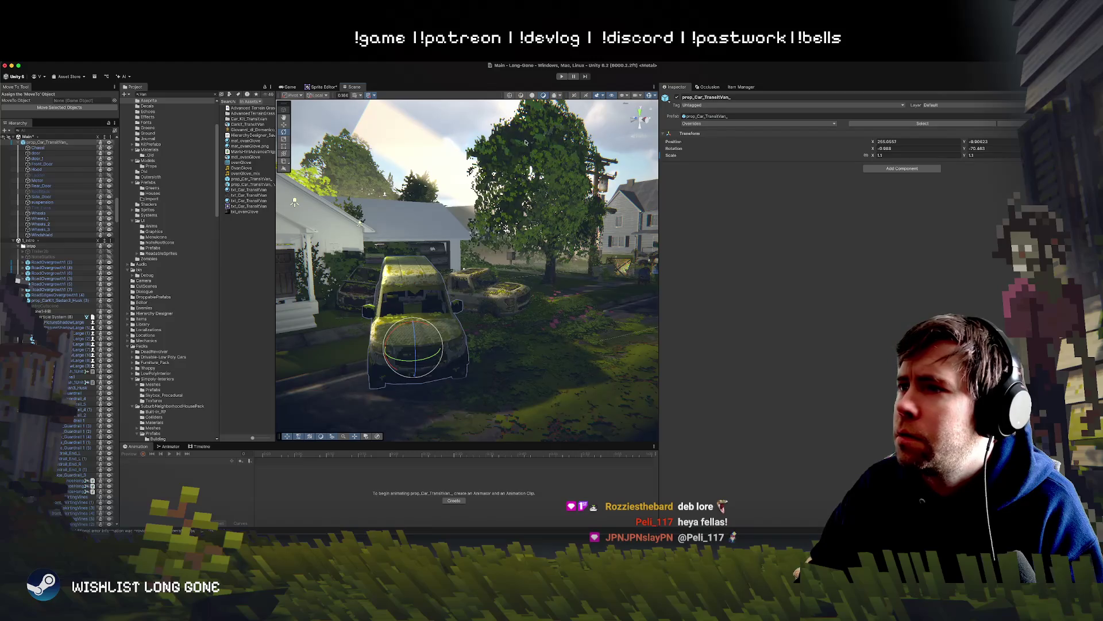
Add a Box Collider component to the van via the 'box' search.
left_click(923, 169)
type("box")
key("Return")
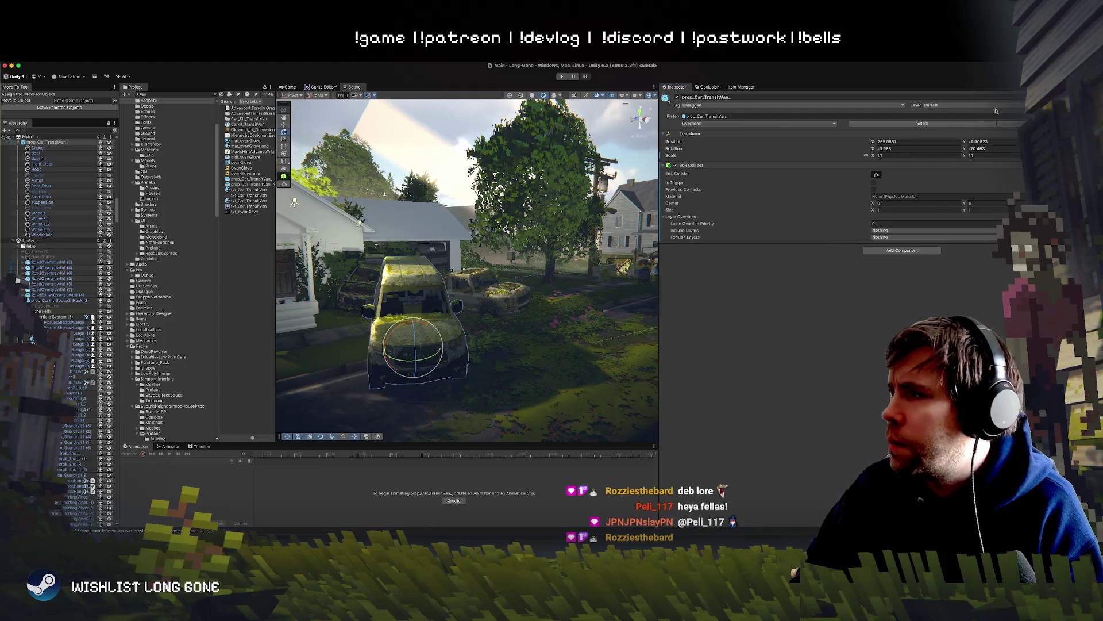
Resize the collider up to the van's roof and across its body width.
mouse_move(295, 202)
left_mouse_down()
mouse_move(389, 303)
mouse_move(938, 190)
left_mouse_up()
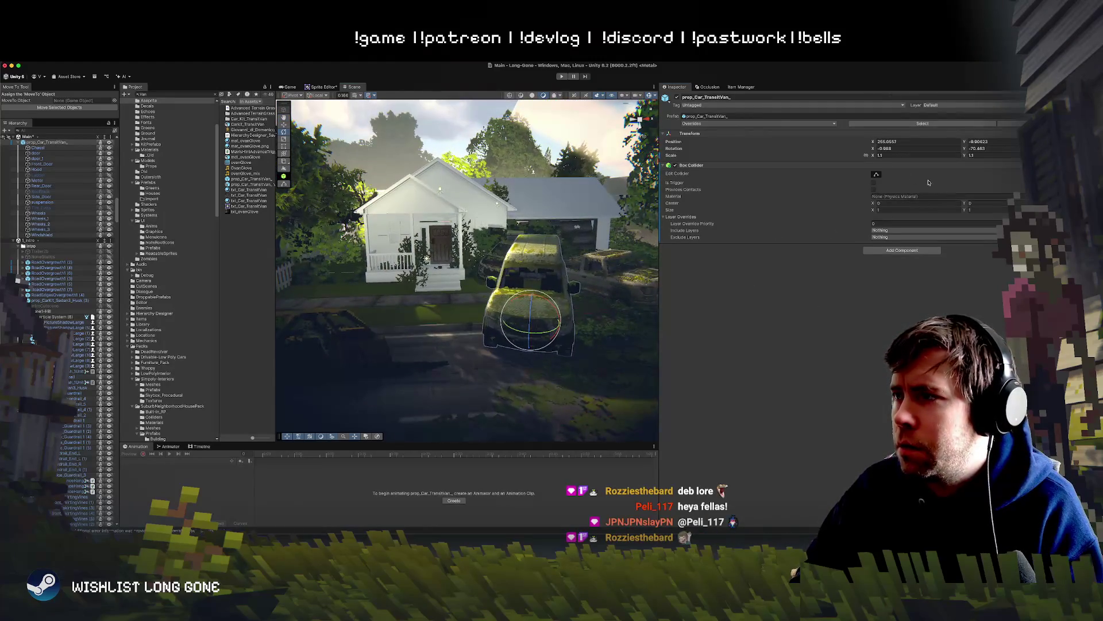
mouse_move(442, 331)
left_mouse_down()
mouse_move(512, 333)
mouse_move(470, 328)
left_mouse_up()
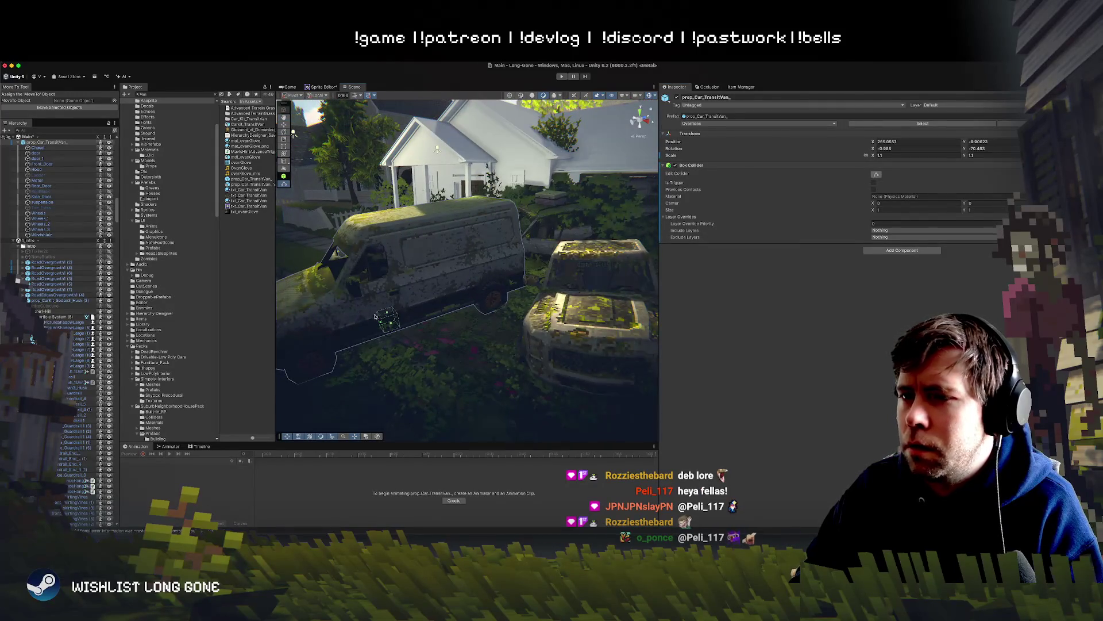
left_click_drag(375, 315, 380, 220)
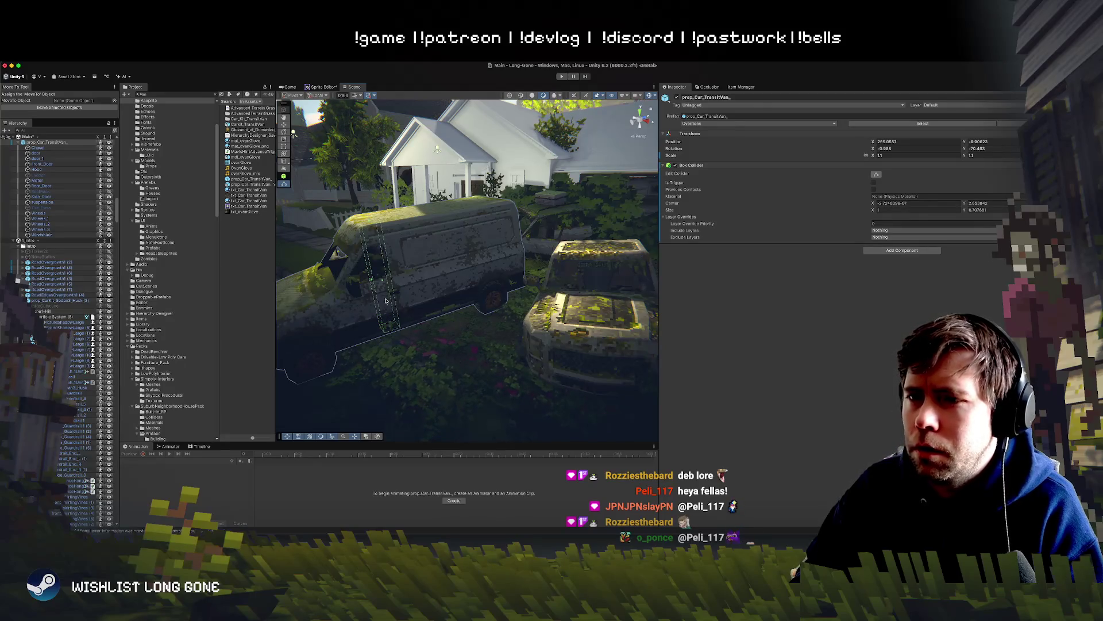
mouse_move(383, 281)
left_mouse_down()
mouse_move(335, 290)
mouse_move(503, 265)
left_mouse_up()
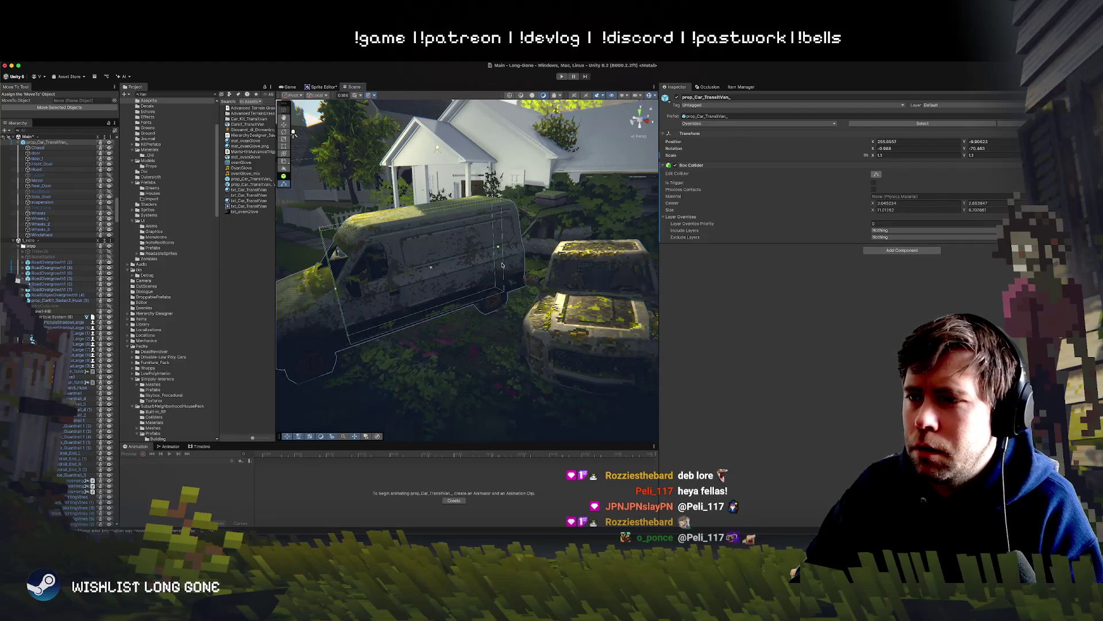
mouse_move(390, 289)
left_mouse_down()
mouse_move(512, 320)
mouse_move(418, 312)
left_mouse_up()
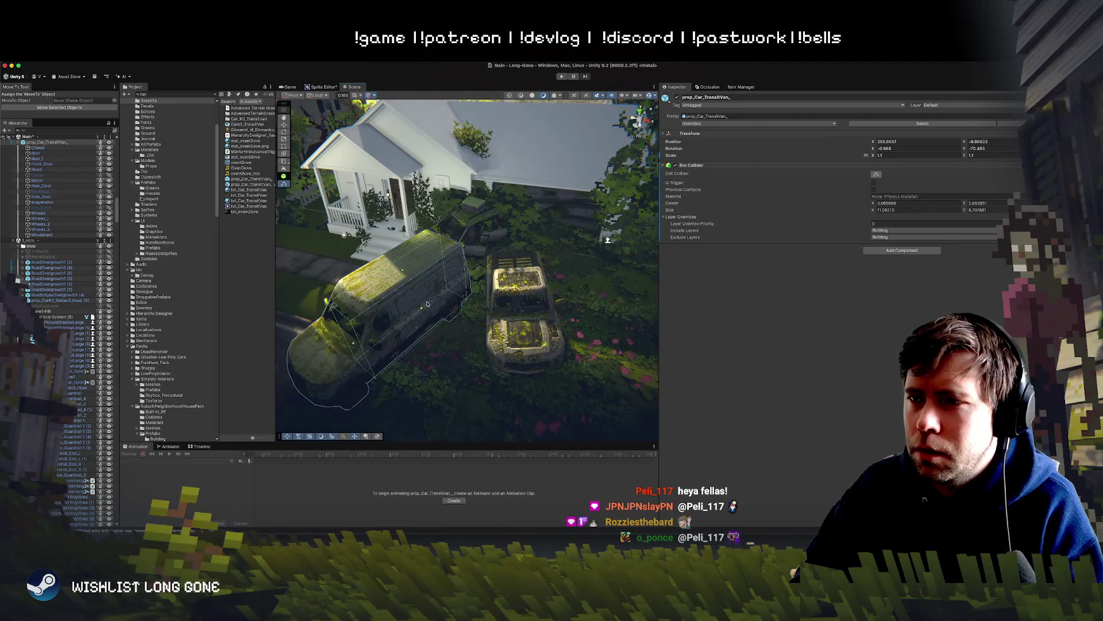
mouse_move(426, 306)
left_mouse_down()
mouse_move(522, 310)
mouse_move(514, 318)
left_mouse_up()
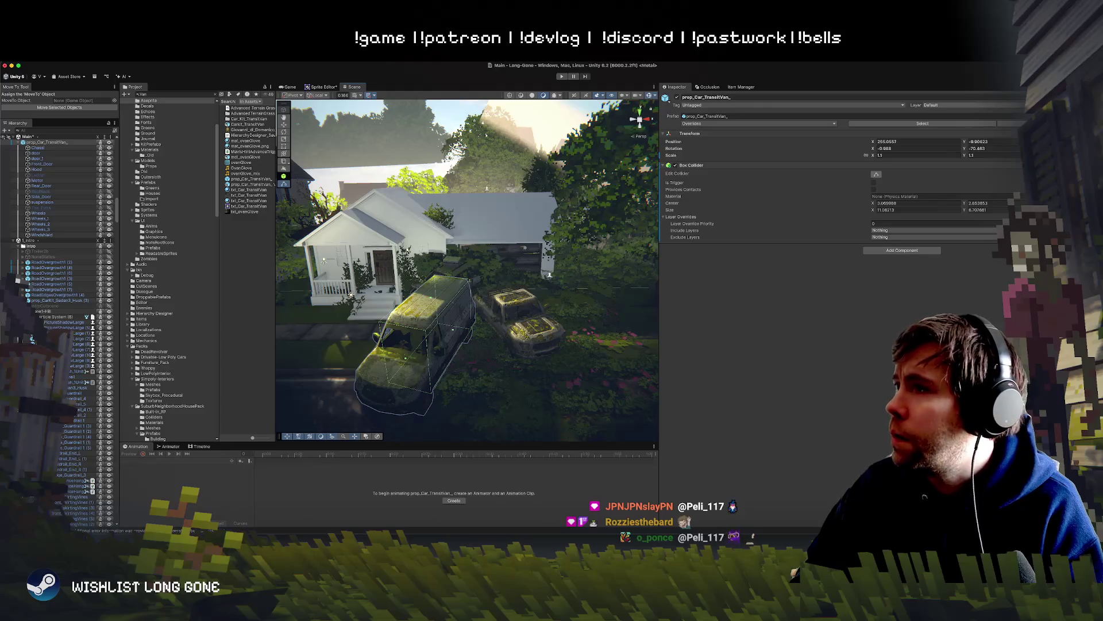
Put only the van on the Nav layer (this object only) and start play mode.
left_click(954, 105)
left_click(940, 208)
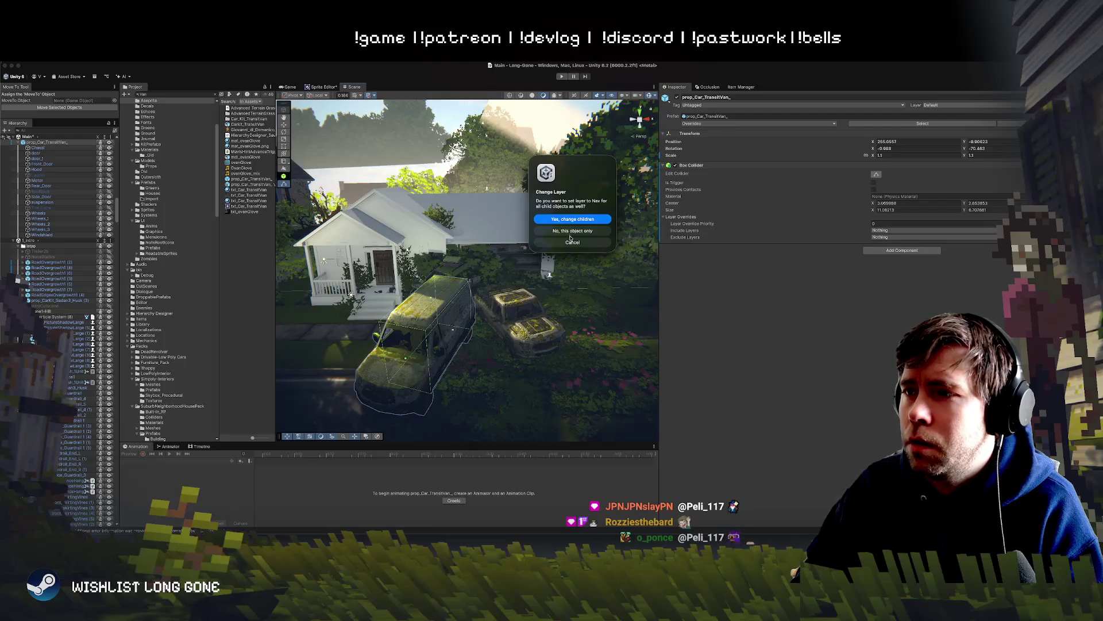
left_click(572, 231)
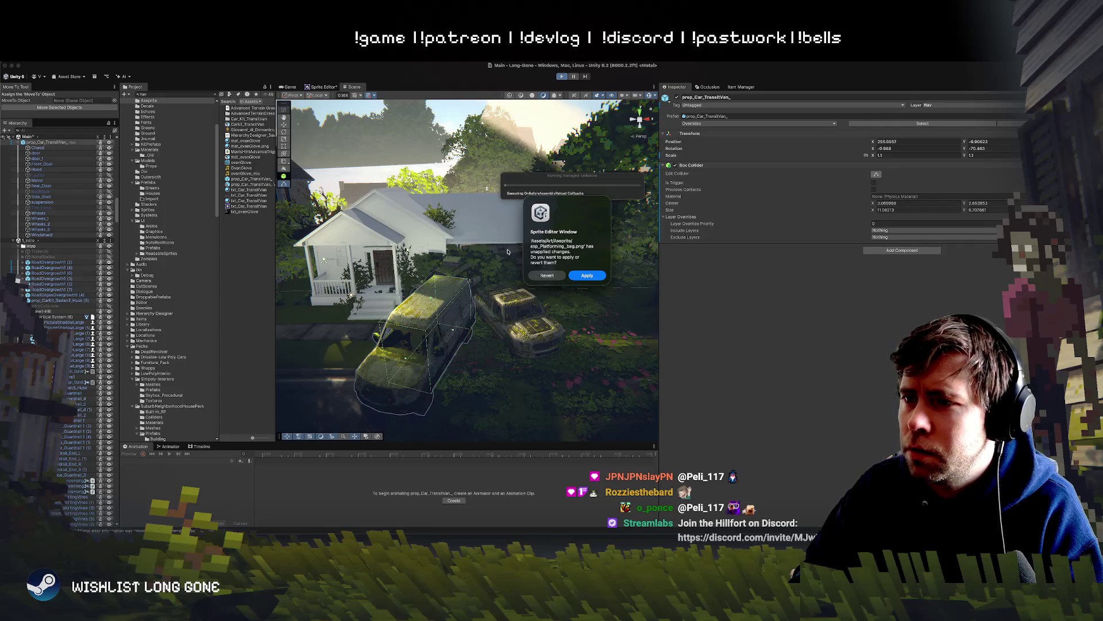
key("Return")
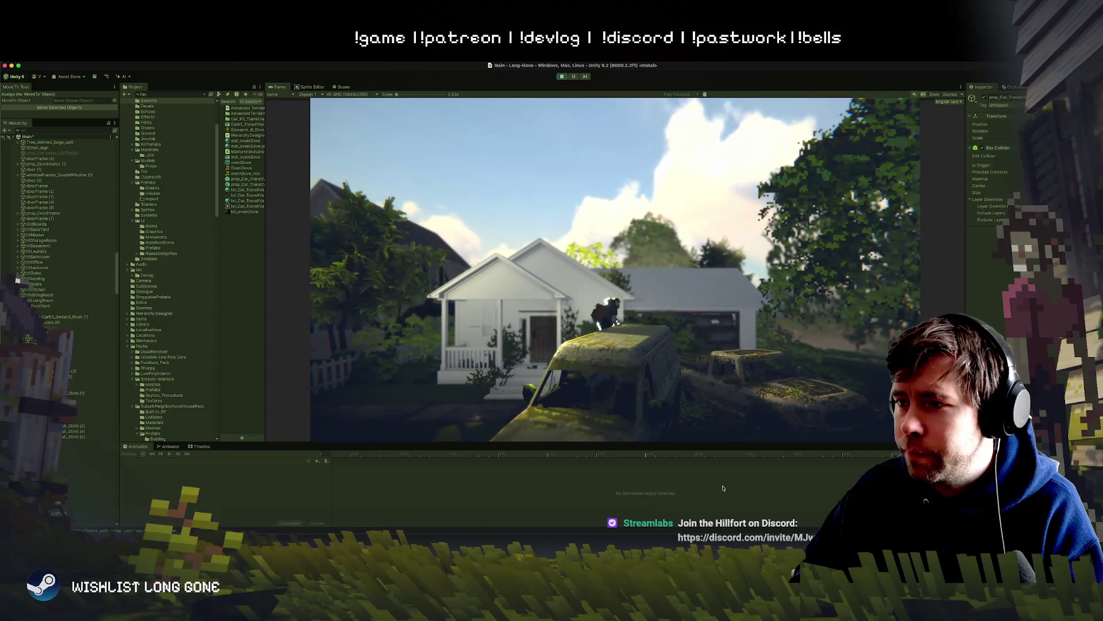
Walk the character past the house porch, then stop the play test.
key("a")
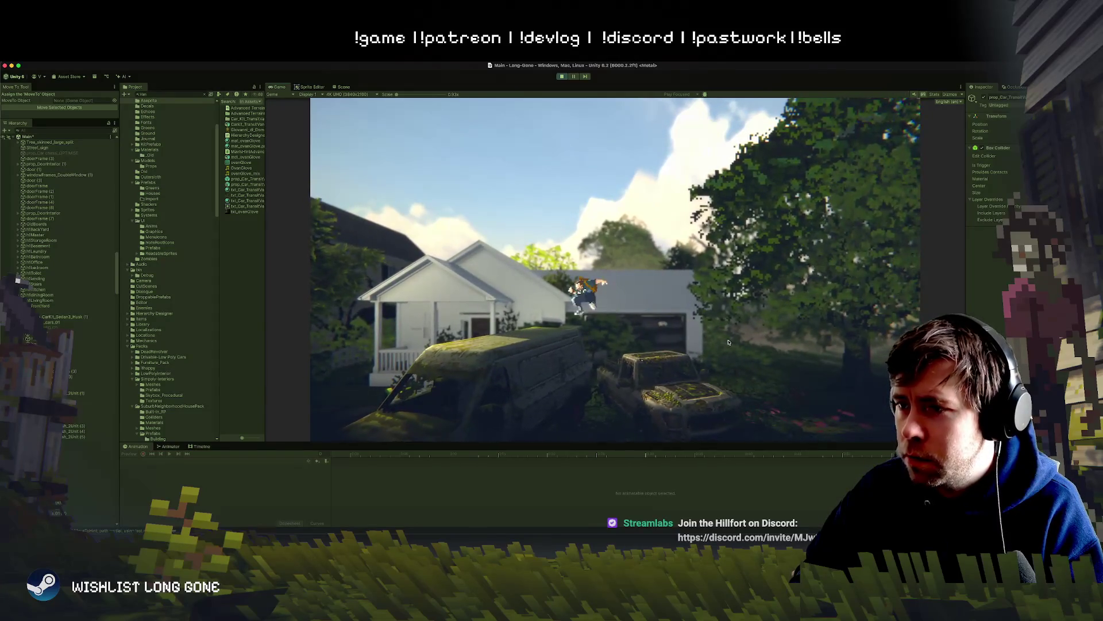
key("a")
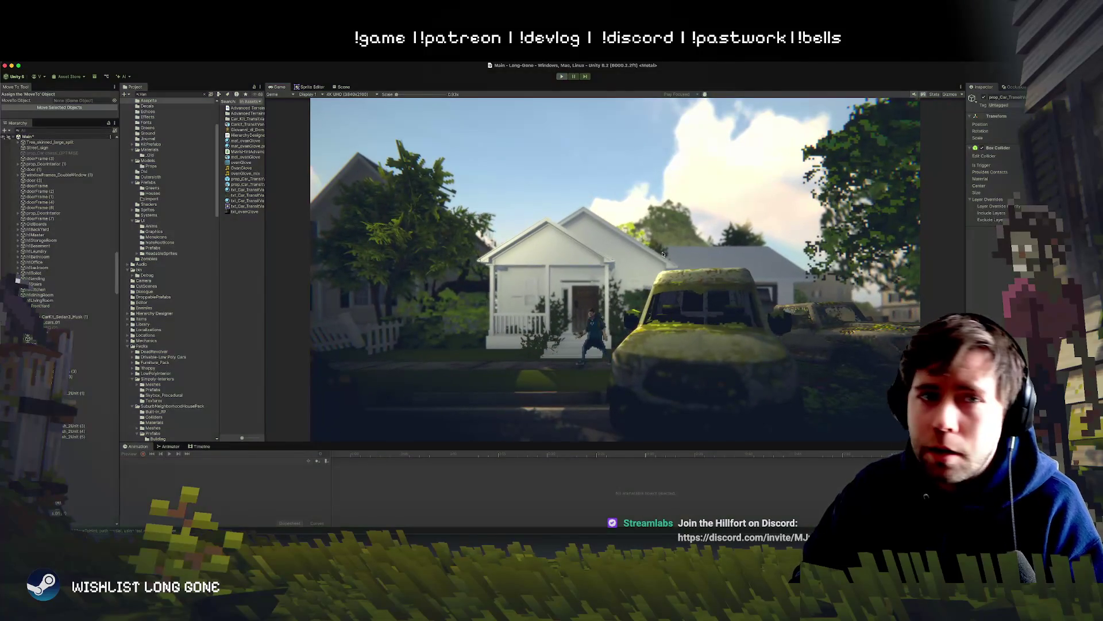
key("super+p")
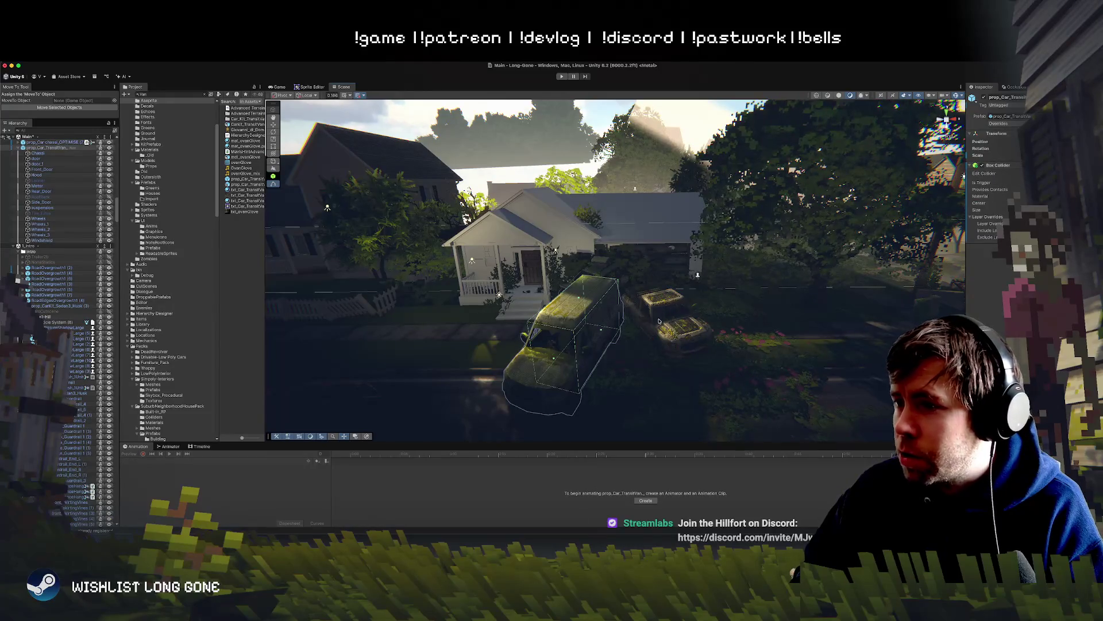
Select the mossy van, run another play test, then stop it.
scroll(988, 219, "down", 3)
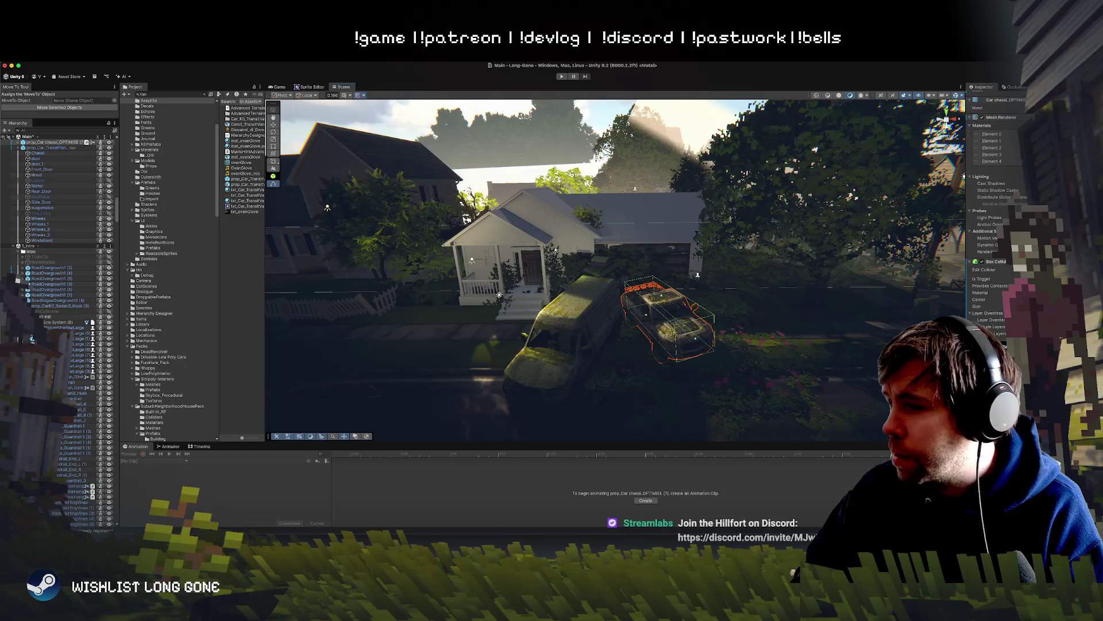
left_click(594, 305)
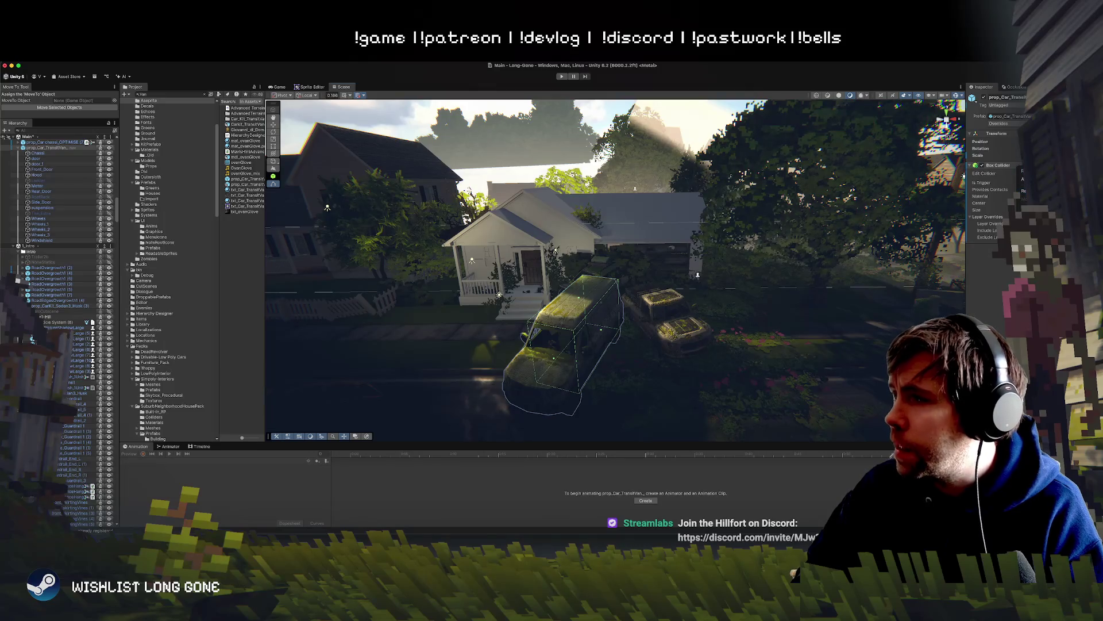
key("super+p")
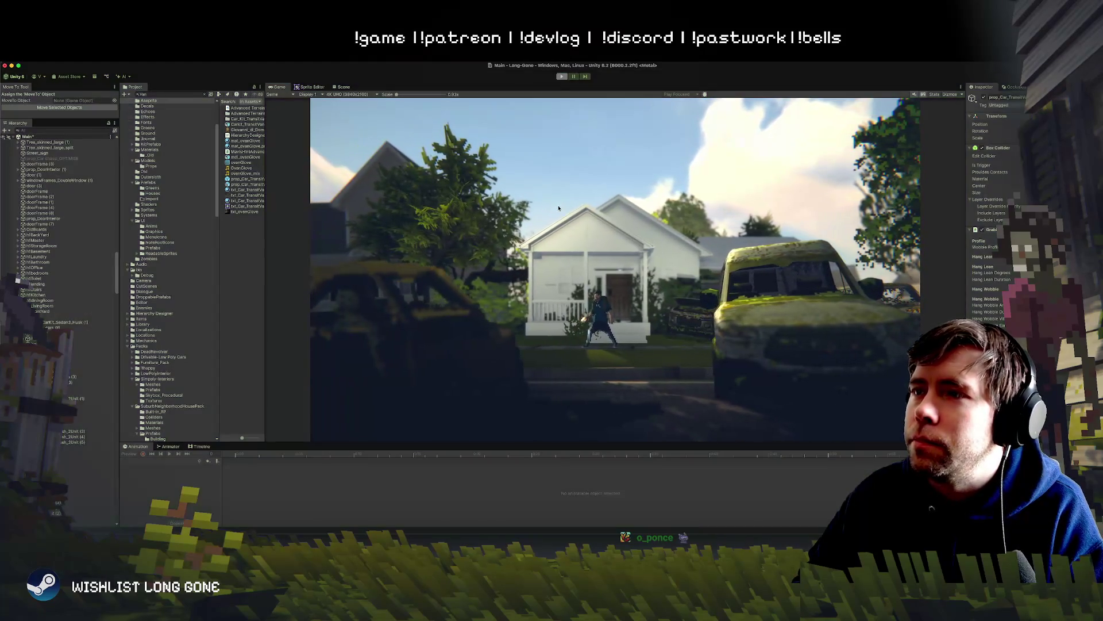
key("super+p")
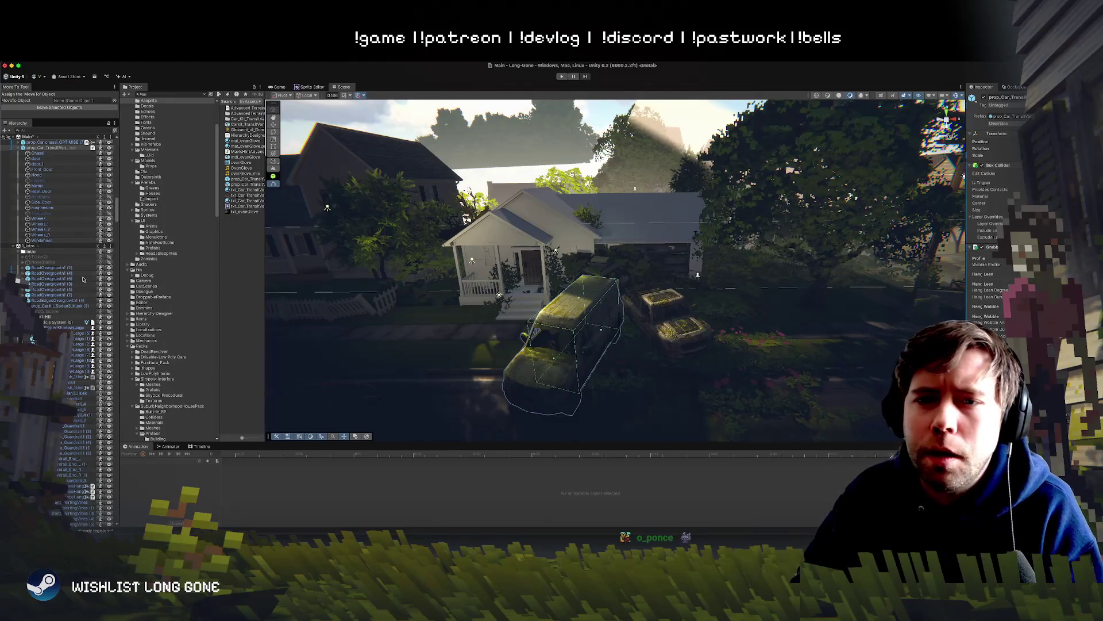
scroll(57, 218, "up", 10)
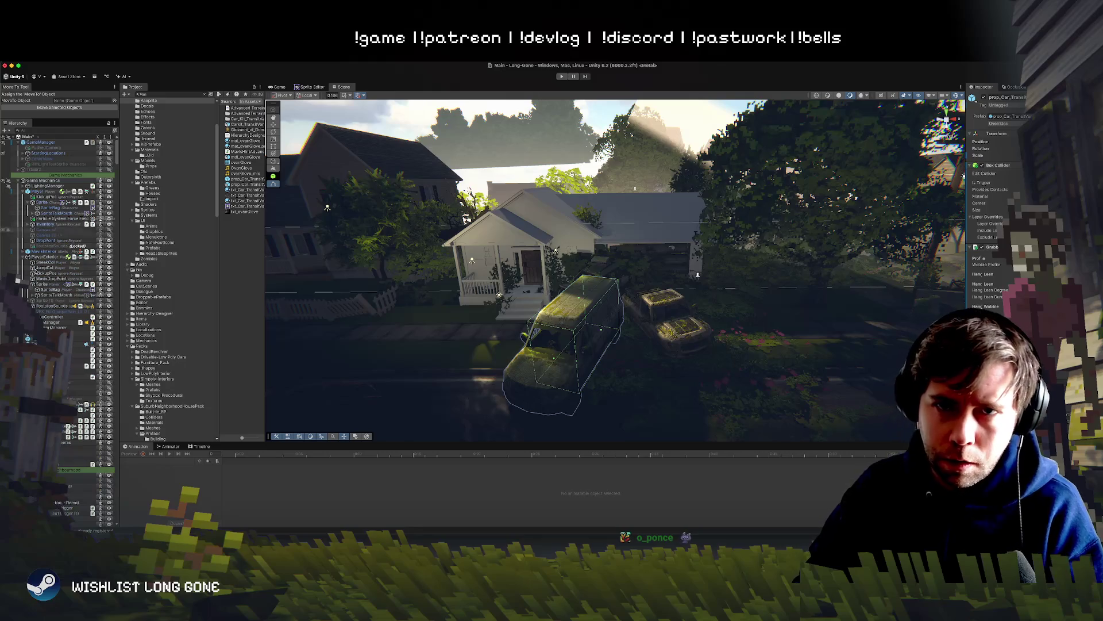
left_click(43, 252)
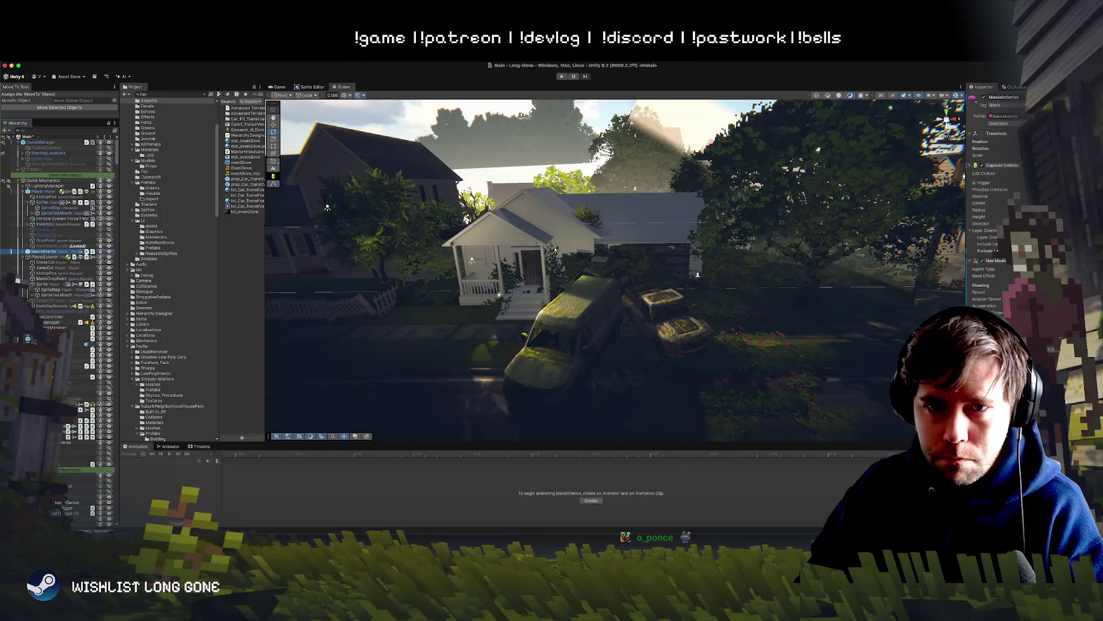
left_click(46, 186)
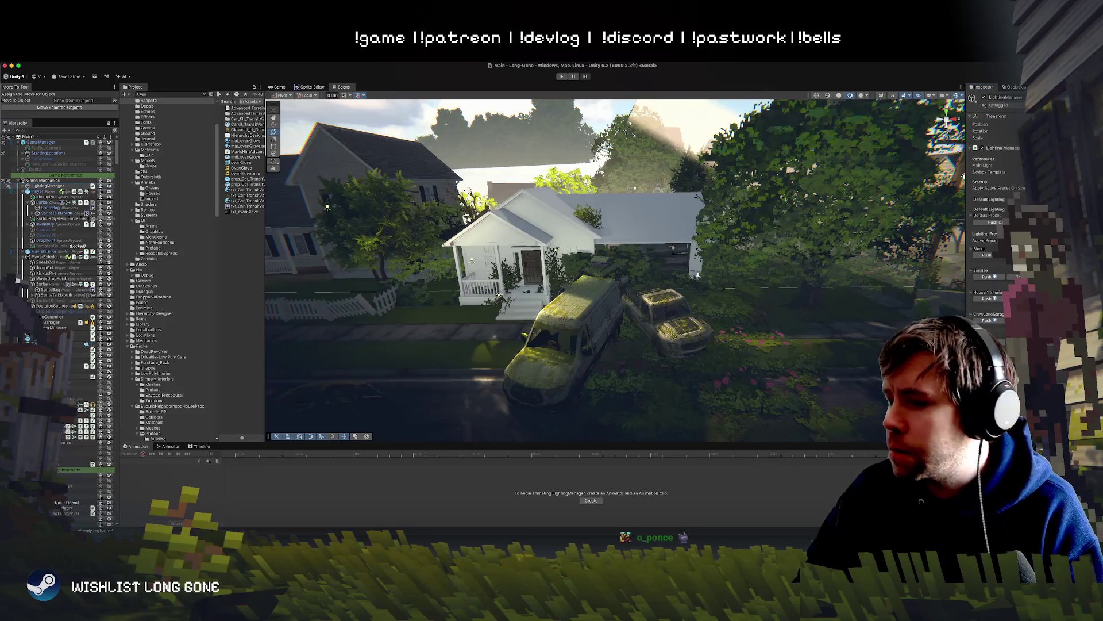
mouse_move(499, 294)
left_mouse_down()
mouse_move(516, 343)
mouse_move(592, 380)
left_mouse_up()
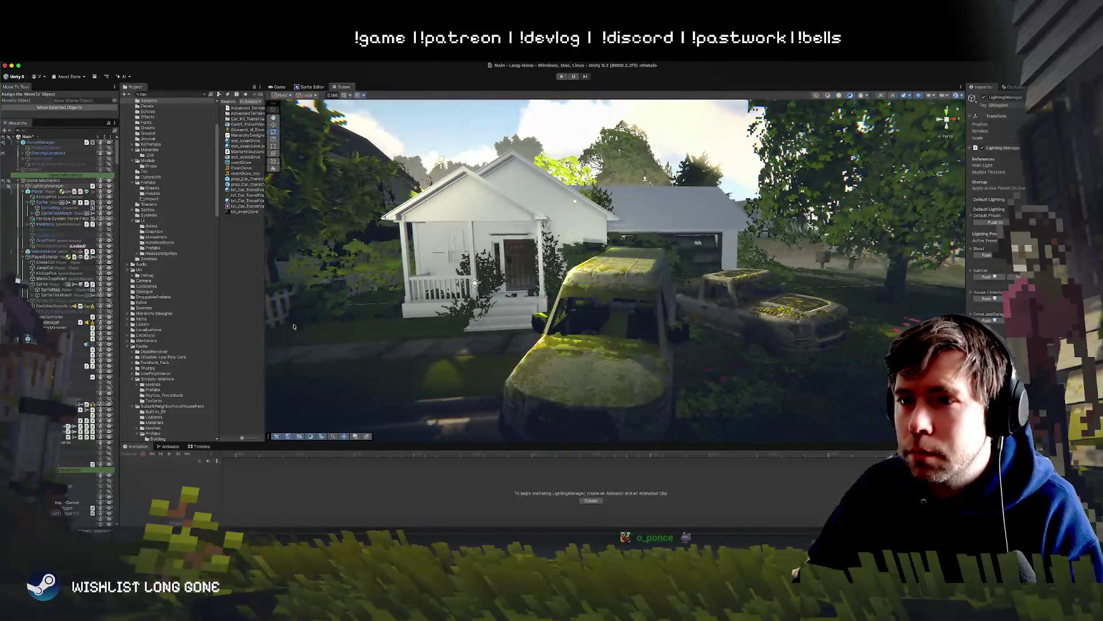
left_click(121, 307)
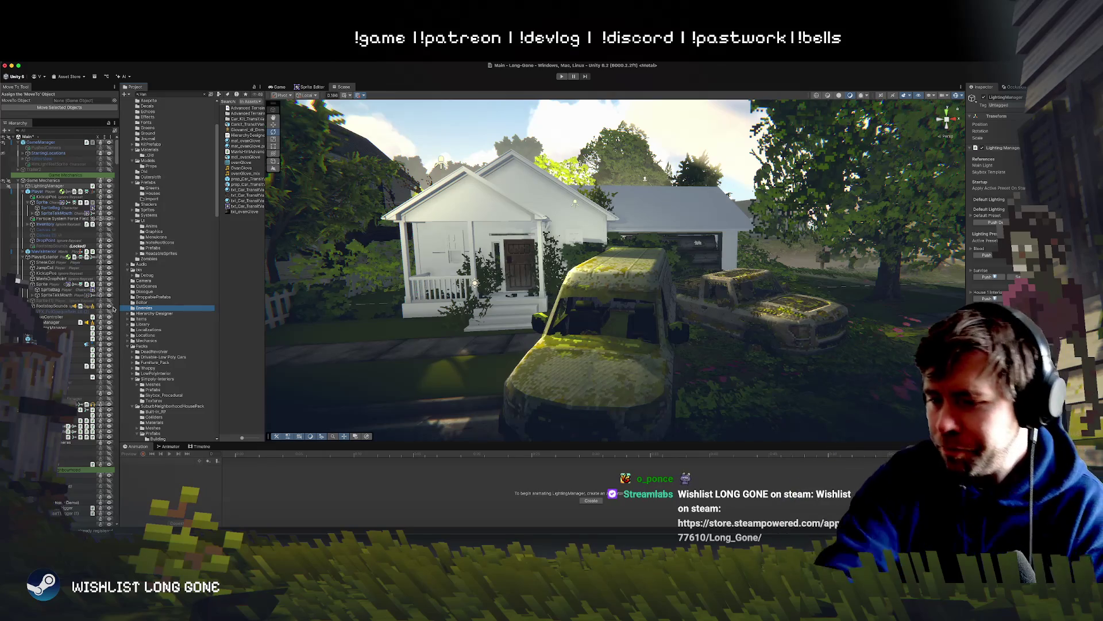
key("s")
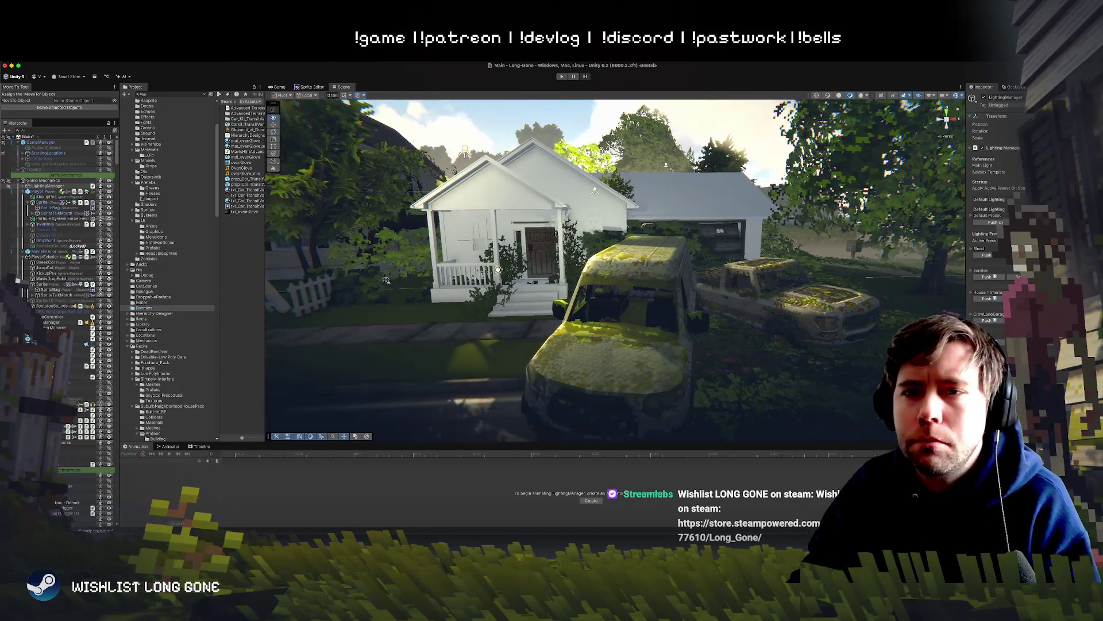
key("w")
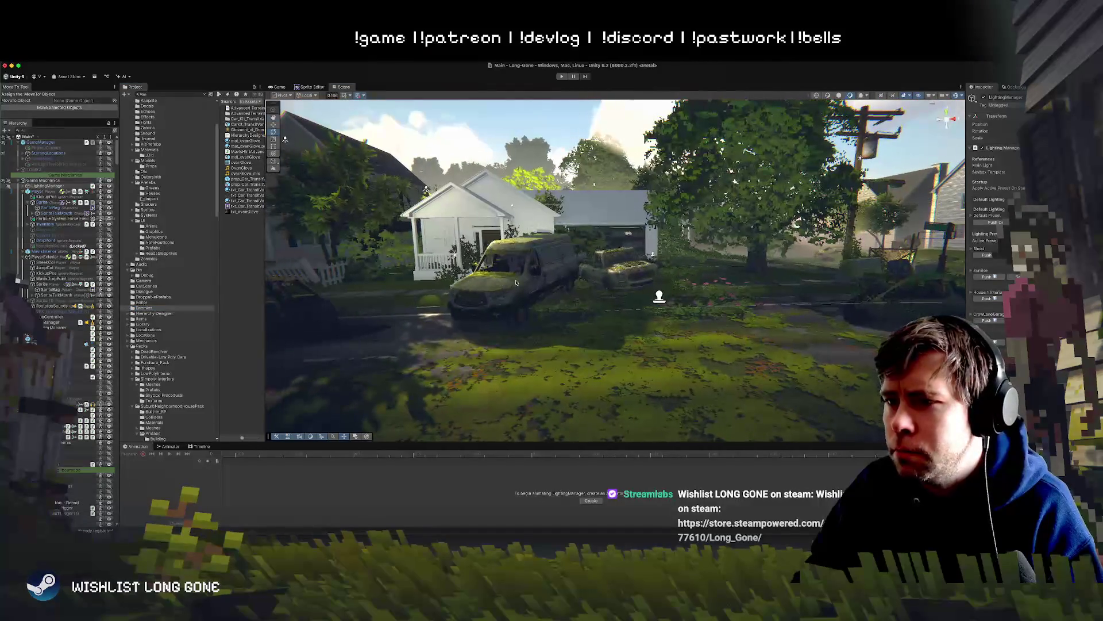
Lower the van slightly along Y so it rests on the yard ground.
left_click(532, 287)
key("w")
left_click_drag(522, 281, 518, 288)
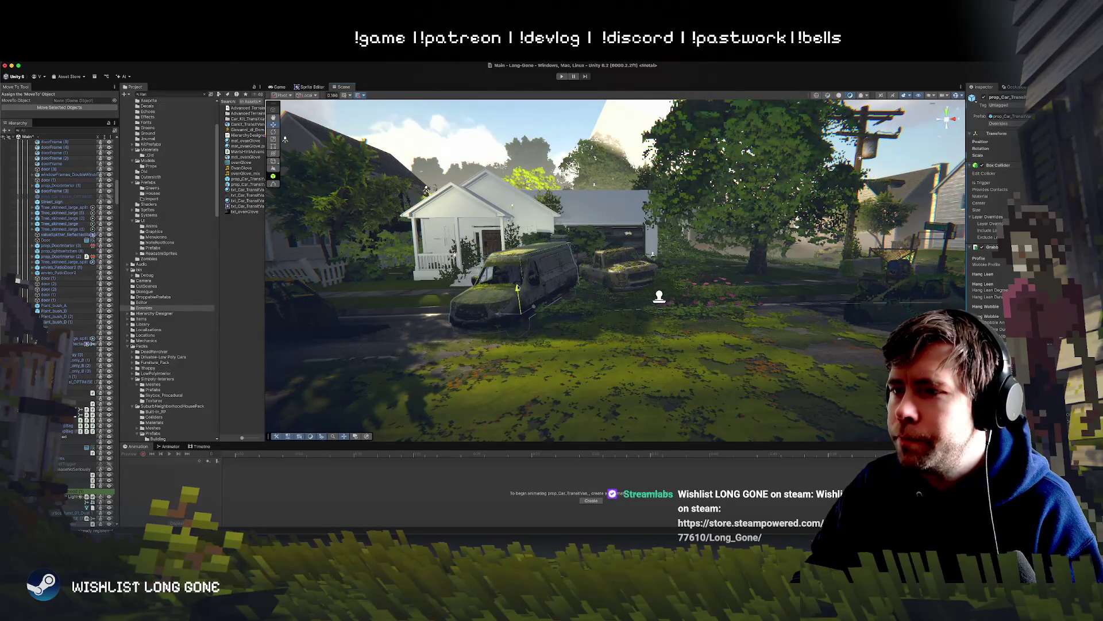
left_click(518, 288)
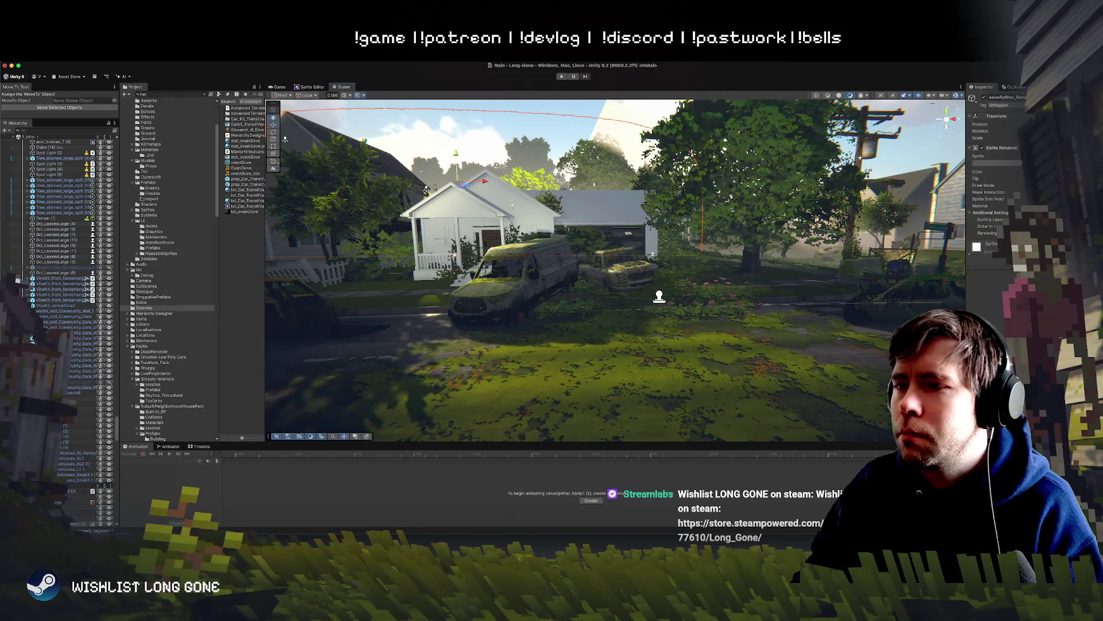
Frame the van and truck and zoom in and out to check placement.
key("f")
scroll(454, 228, "down", 5)
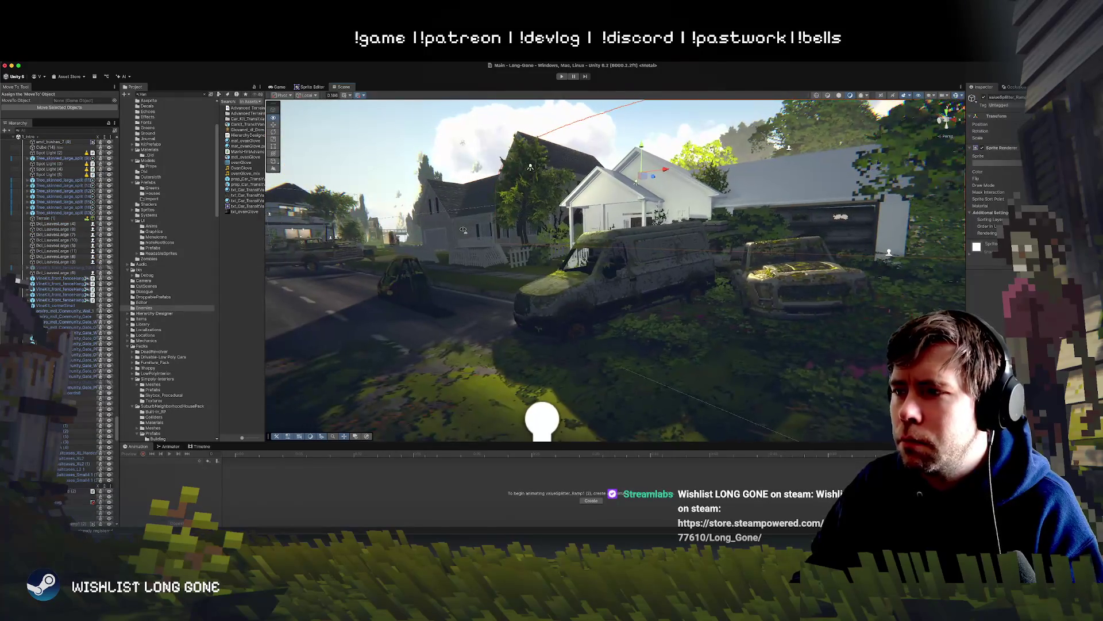
scroll(460, 229, "up", 5)
scroll(463, 229, "down", 5)
scroll(463, 230, "up", 10)
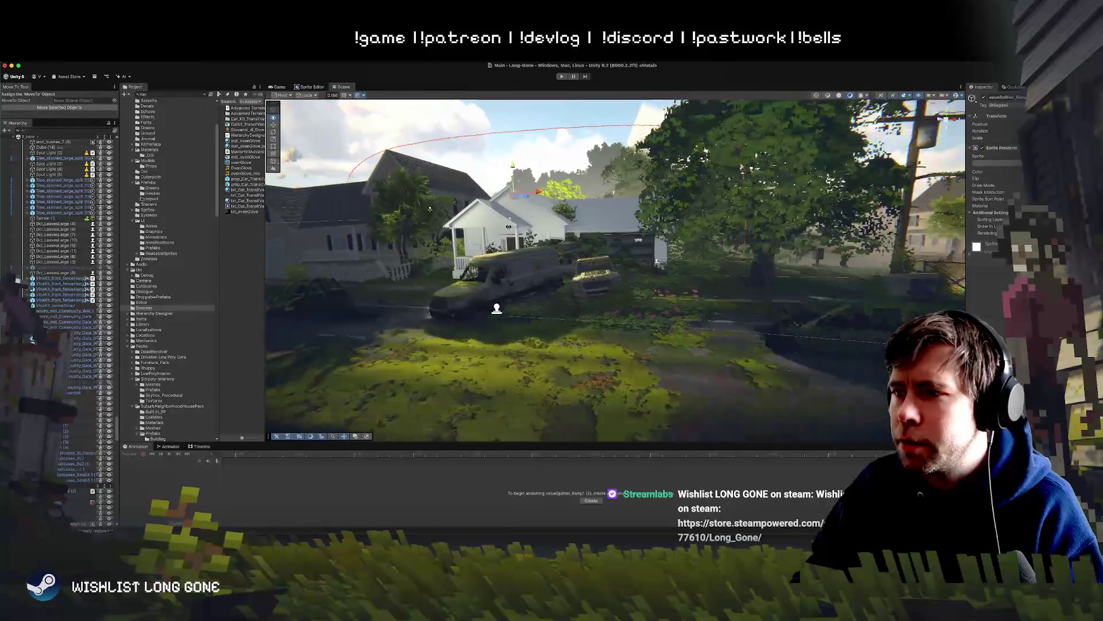
scroll(463, 230, "down", 5)
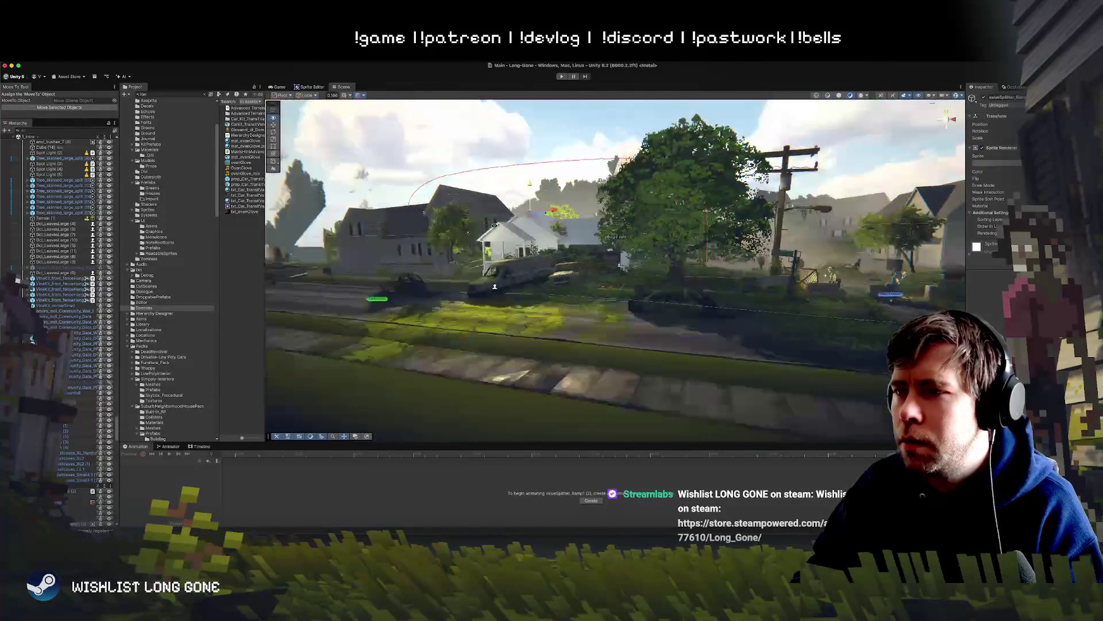
scroll(463, 230, "up", 10)
scroll(464, 230, "down", 5)
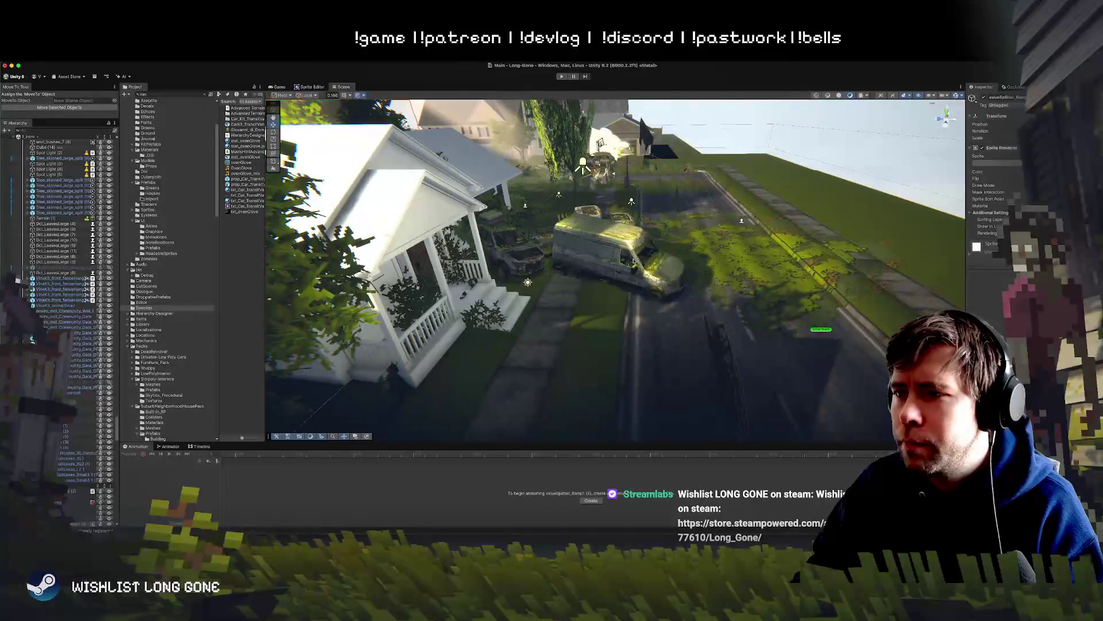
Reselect the van, inspect it around the house, and start a play test.
left_click(602, 259)
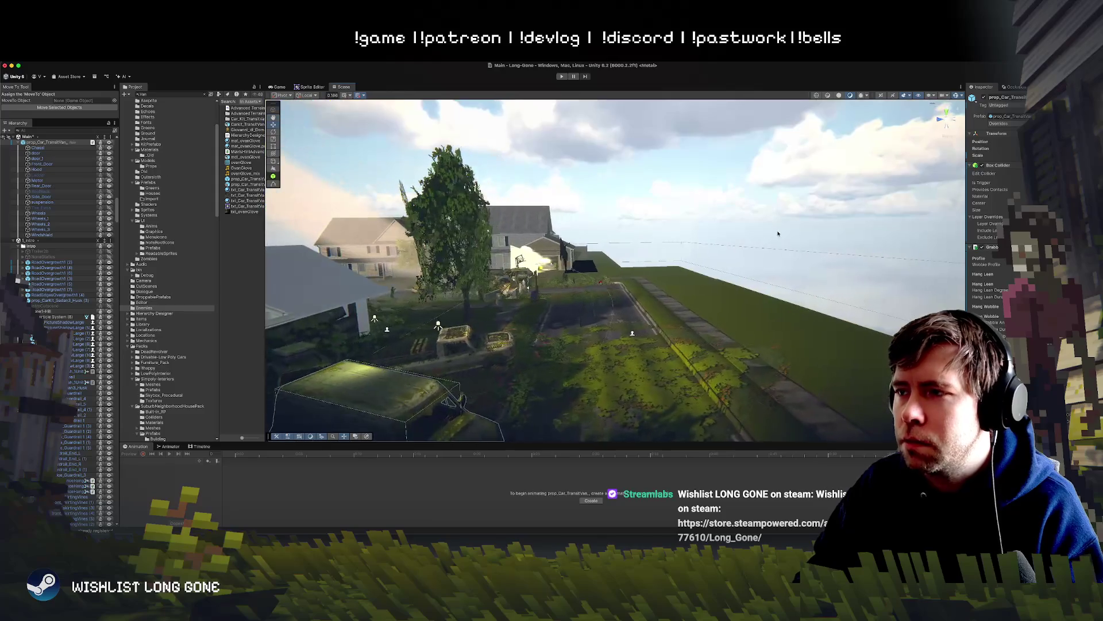
left_click_drag(778, 233, 500, 325)
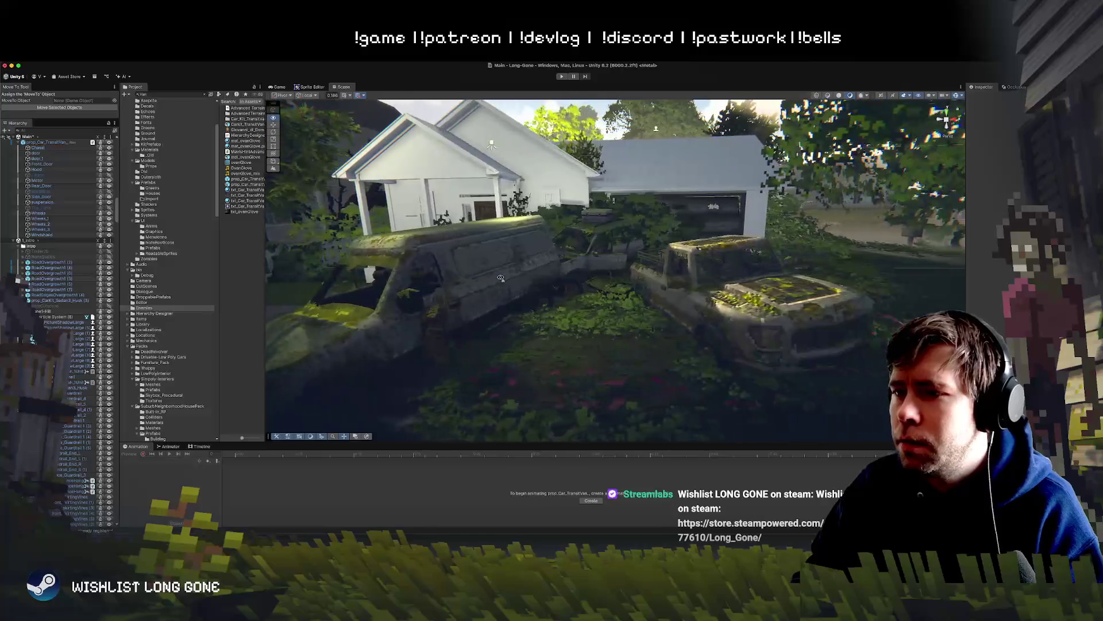
scroll(500, 278, "down", 5)
left_click(650, 285)
mouse_move(650, 286)
left_mouse_down()
mouse_move(629, 197)
mouse_move(587, 283)
mouse_move(760, 302)
mouse_move(548, 282)
left_mouse_up()
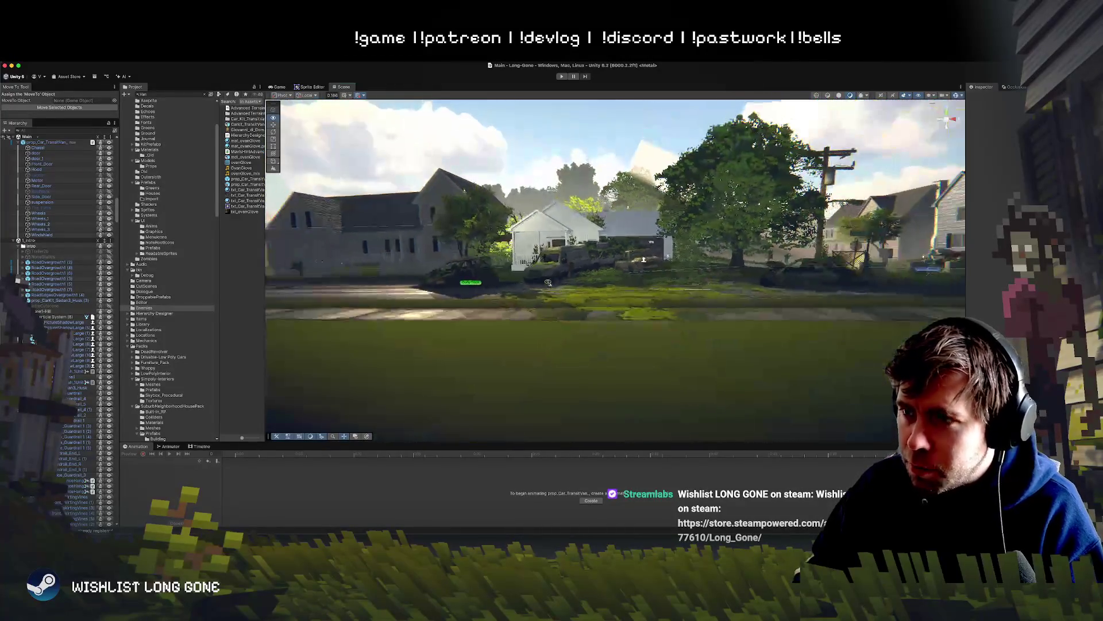
scroll(548, 282, "up", 5)
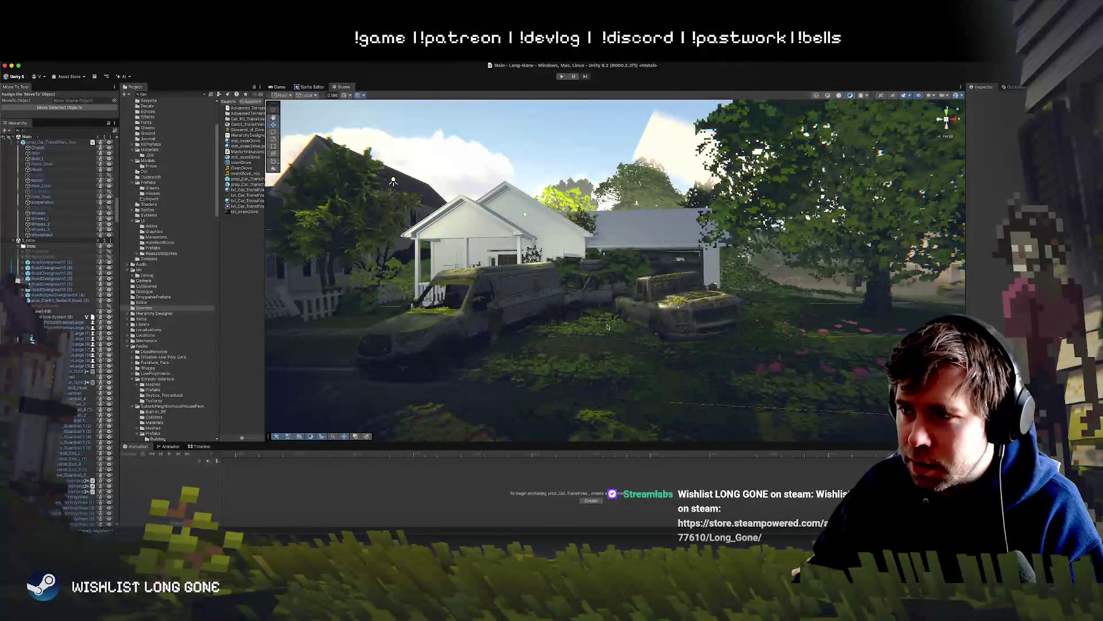
key("super+p")
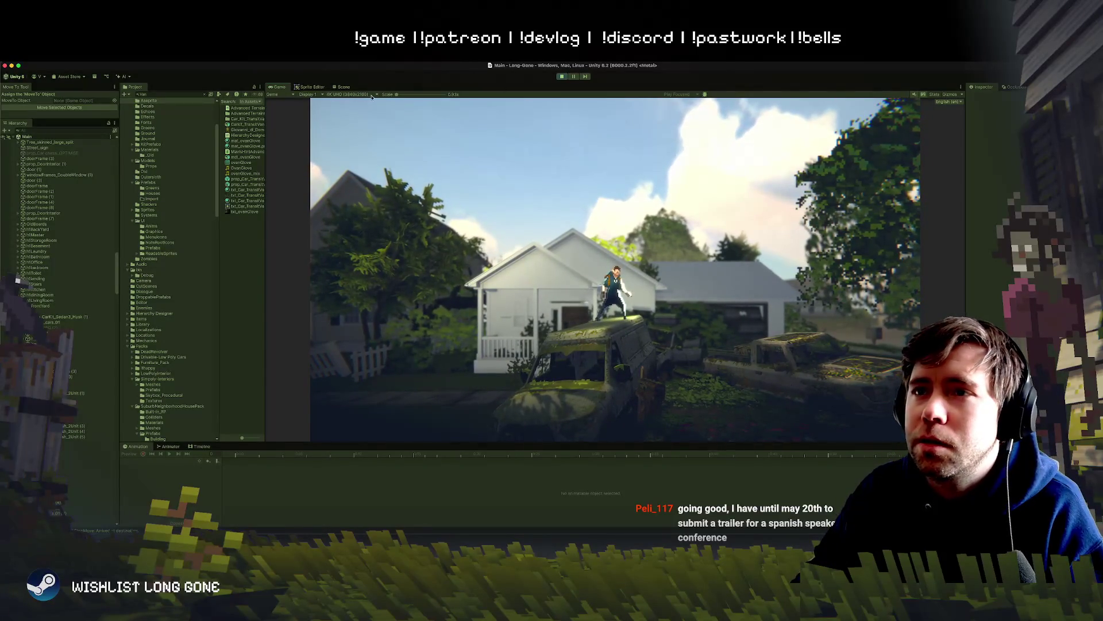
Switch to the Scene view mid-play to see the character on the van's roof.
key("super+1")
scroll(535, 241, "up", 3)
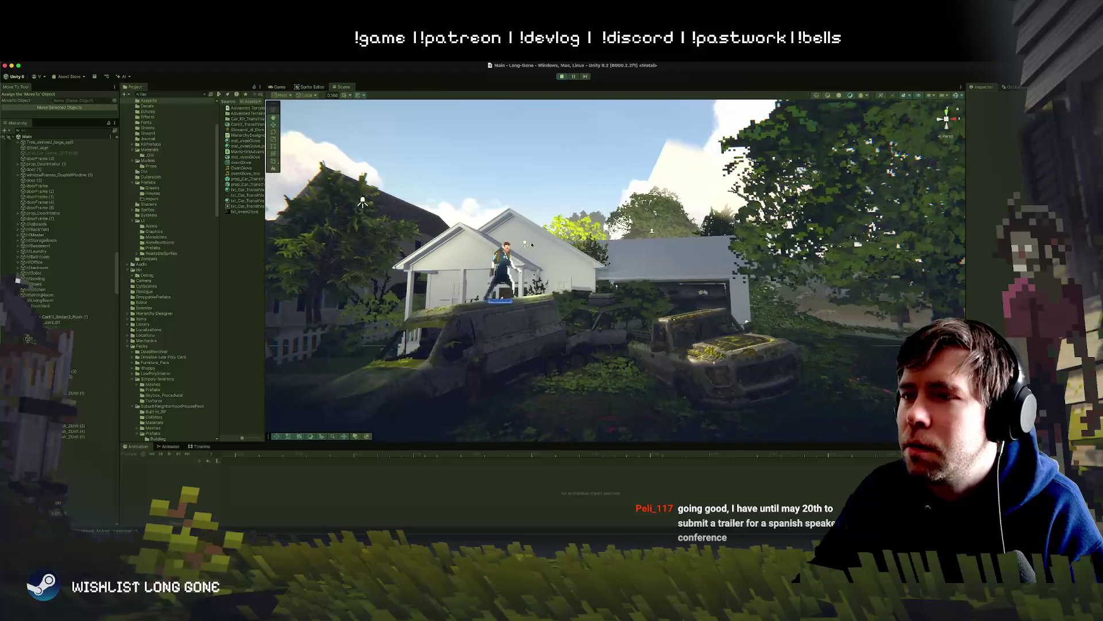
Select the Spot Light, return to the Game view, then exit play mode.
left_click(524, 244)
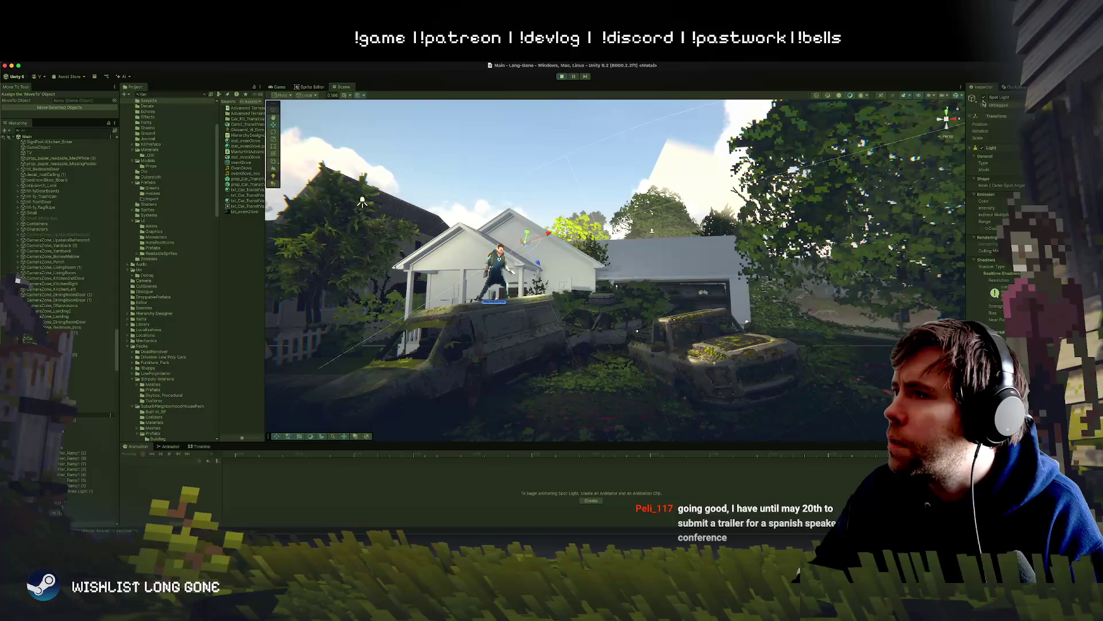
left_click(280, 86)
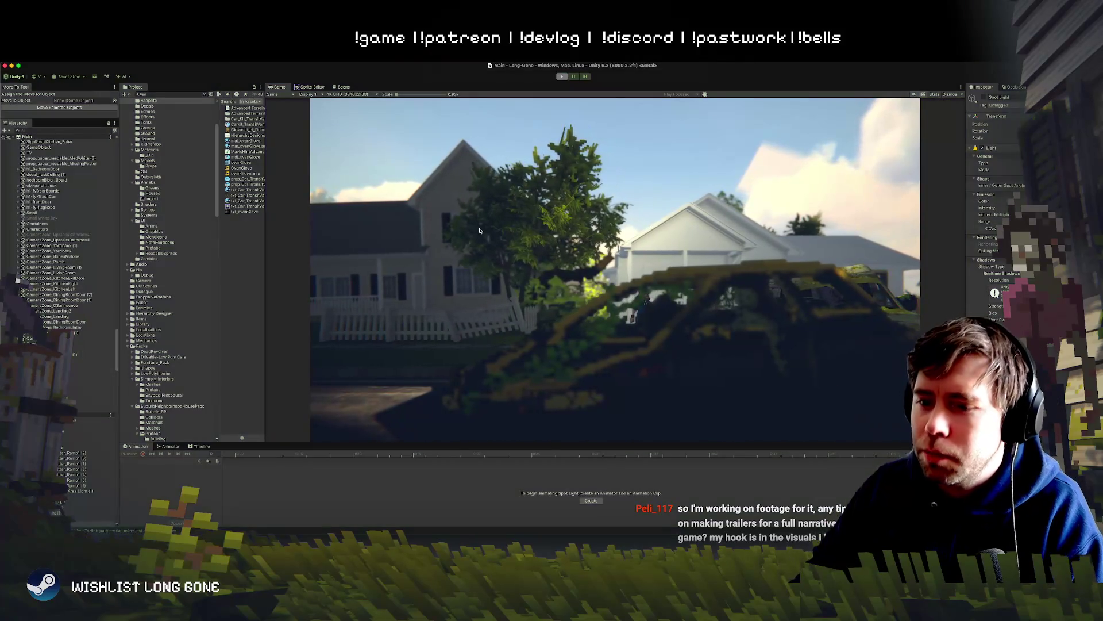
key("super+p")
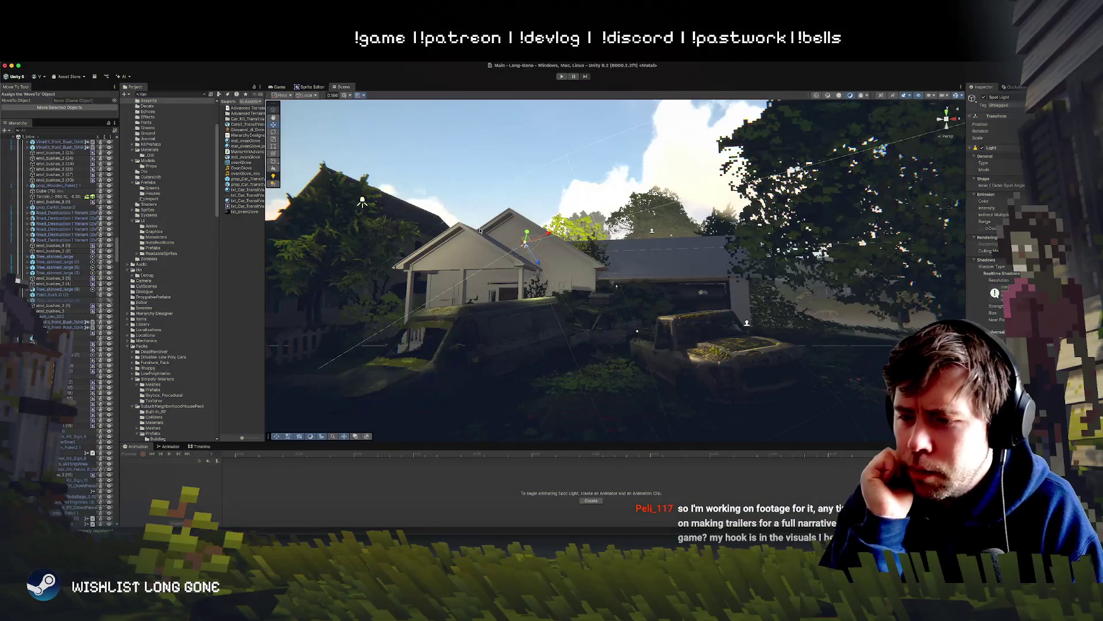
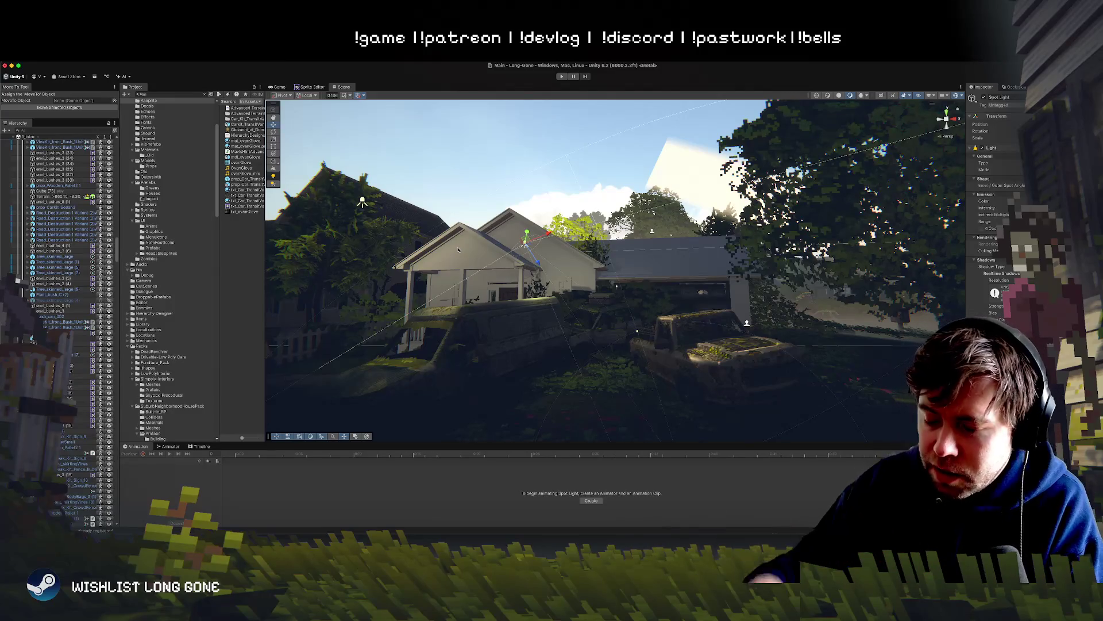
Orbit and reframe the Scene view around the house and the two moss-covered cars.
mouse_move(468, 270)
left_mouse_down()
mouse_move(463, 326)
mouse_move(515, 234)
mouse_move(492, 339)
mouse_move(498, 319)
left_mouse_up()
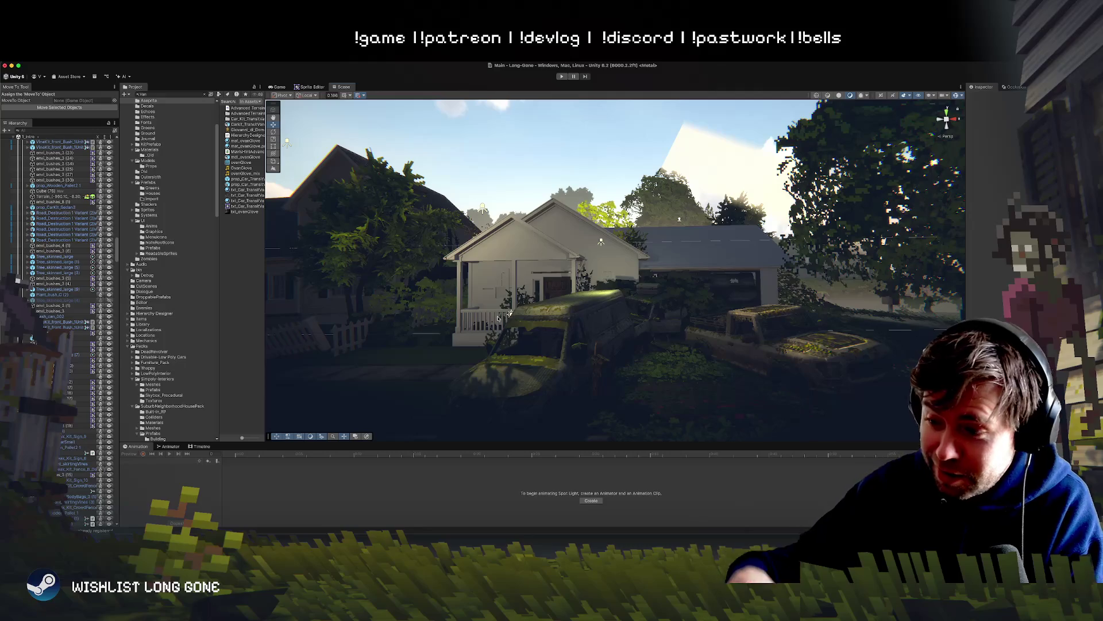
mouse_move(631, 324)
left_mouse_down()
mouse_move(608, 343)
mouse_move(617, 349)
left_mouse_up()
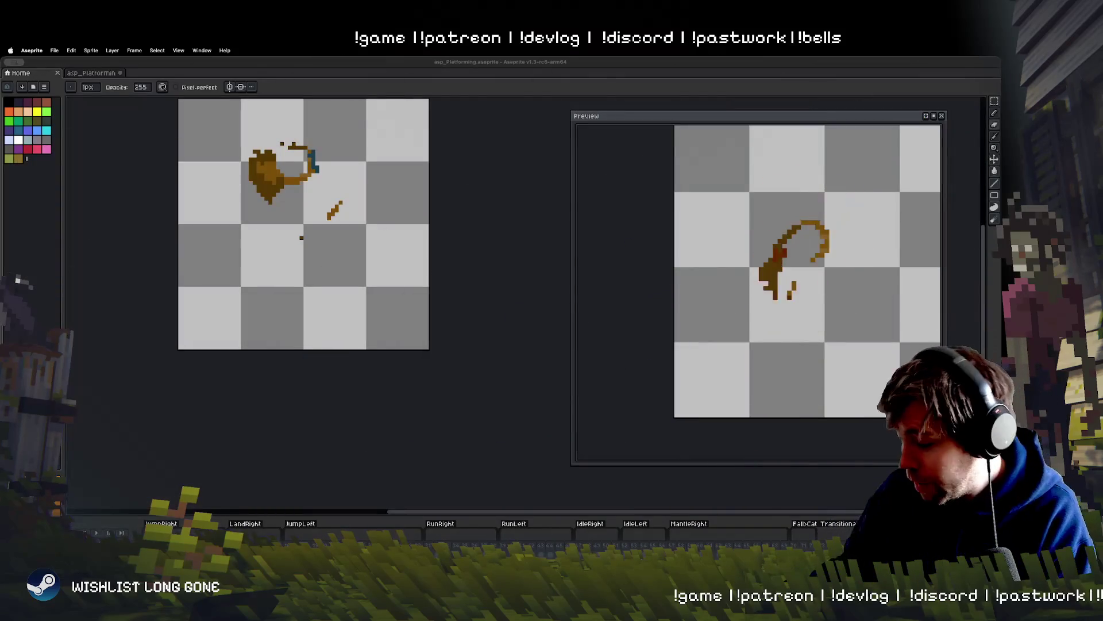
Pan the Aseprite canvas to the crouched jump frame with the eraser selected.
left_click(432, 380)
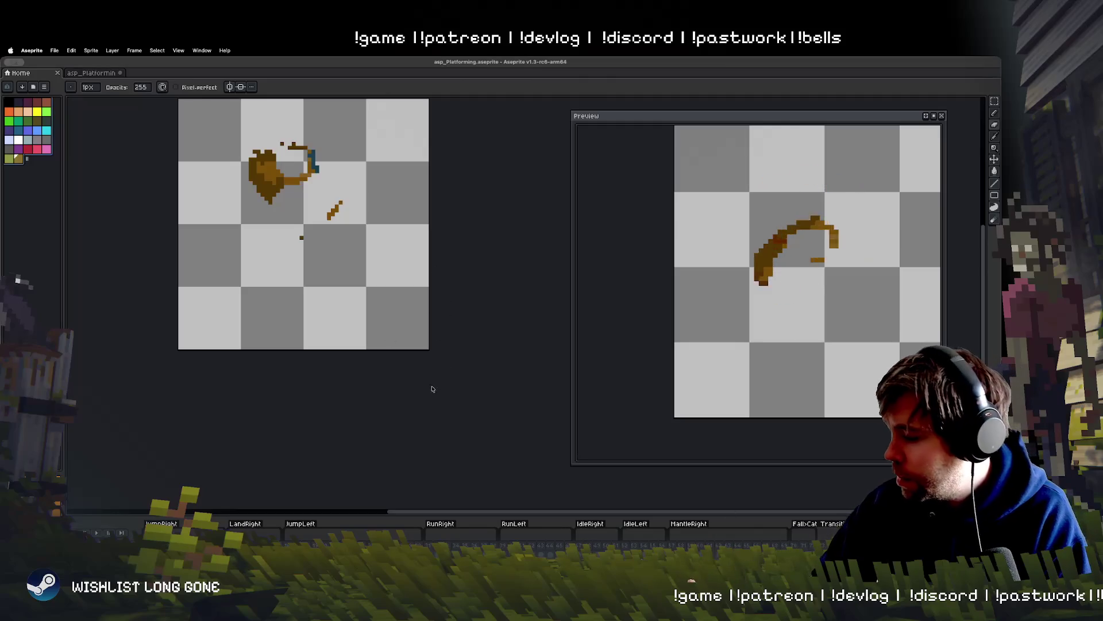
left_click_drag(435, 371, 424, 411)
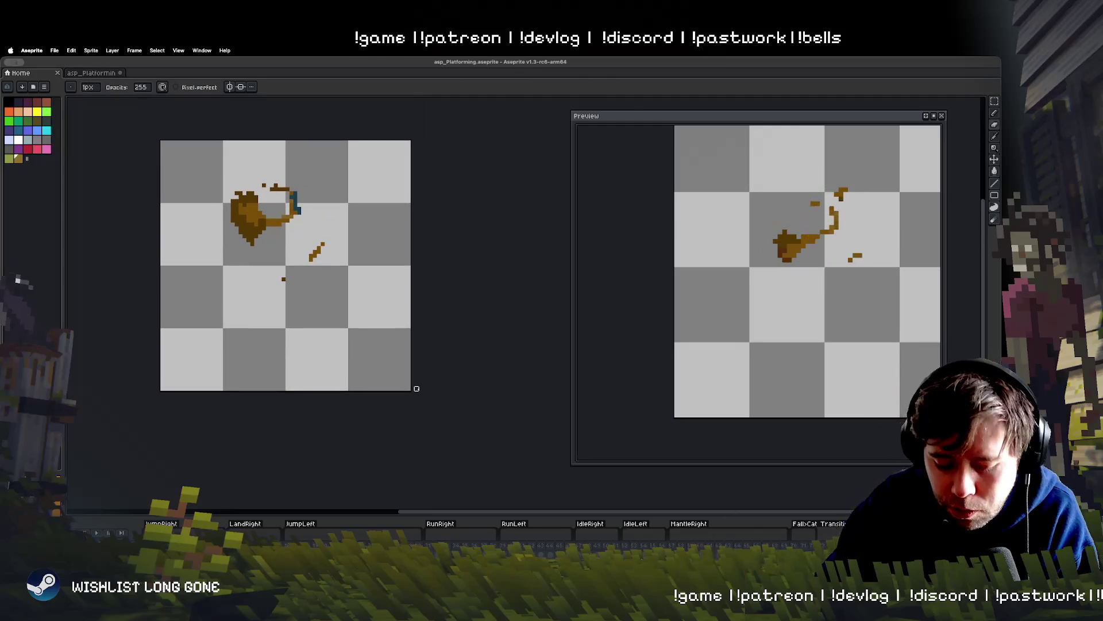
key("e")
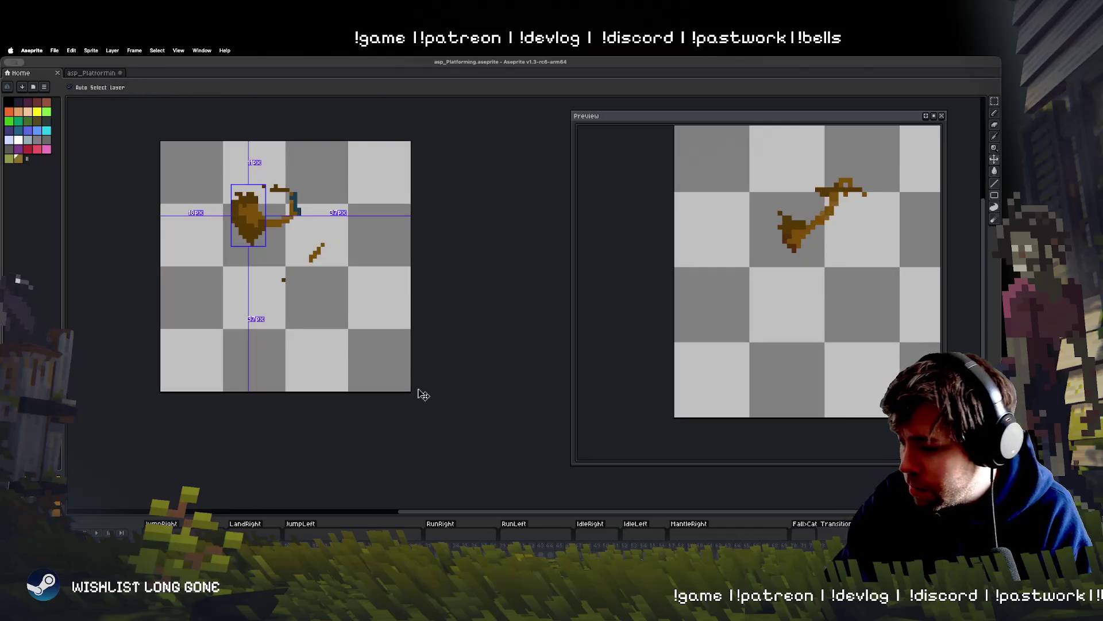
scroll(418, 389, "up", 2)
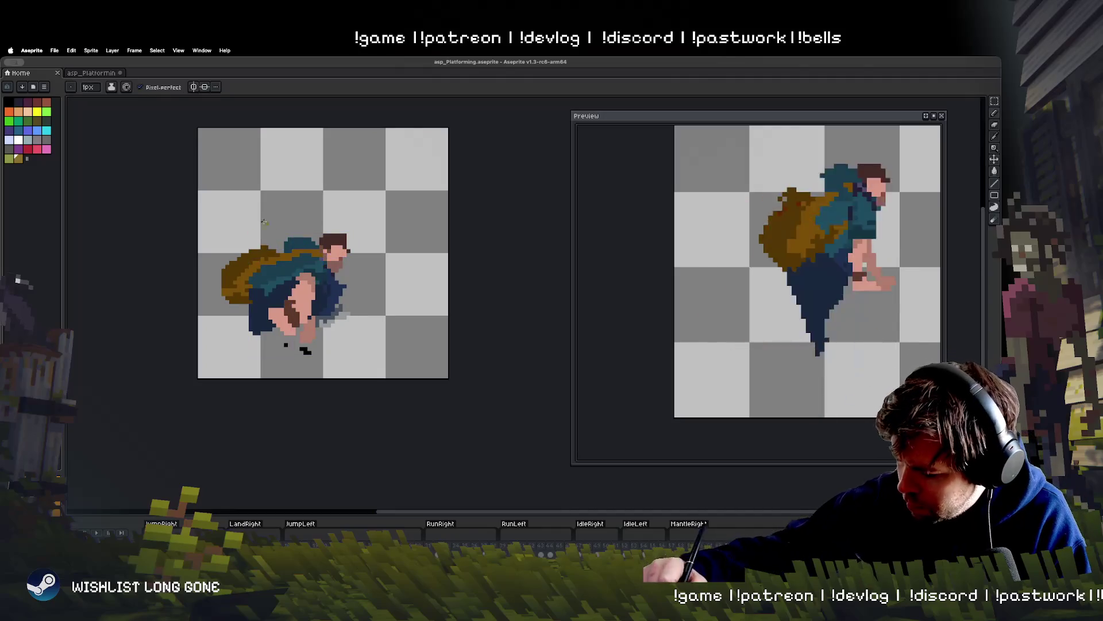
Add brown pixels at the backpack's top-left edge, then step forward through the jump frames.
left_click_drag(247, 239, 253, 246)
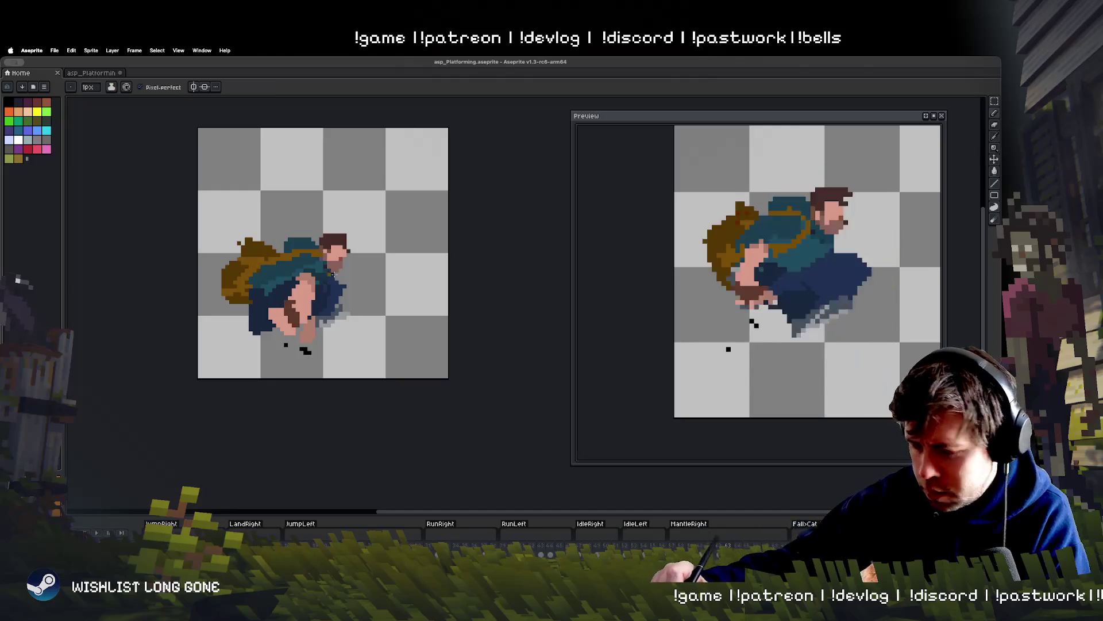
key("Right")
key("Right")
key("Right")
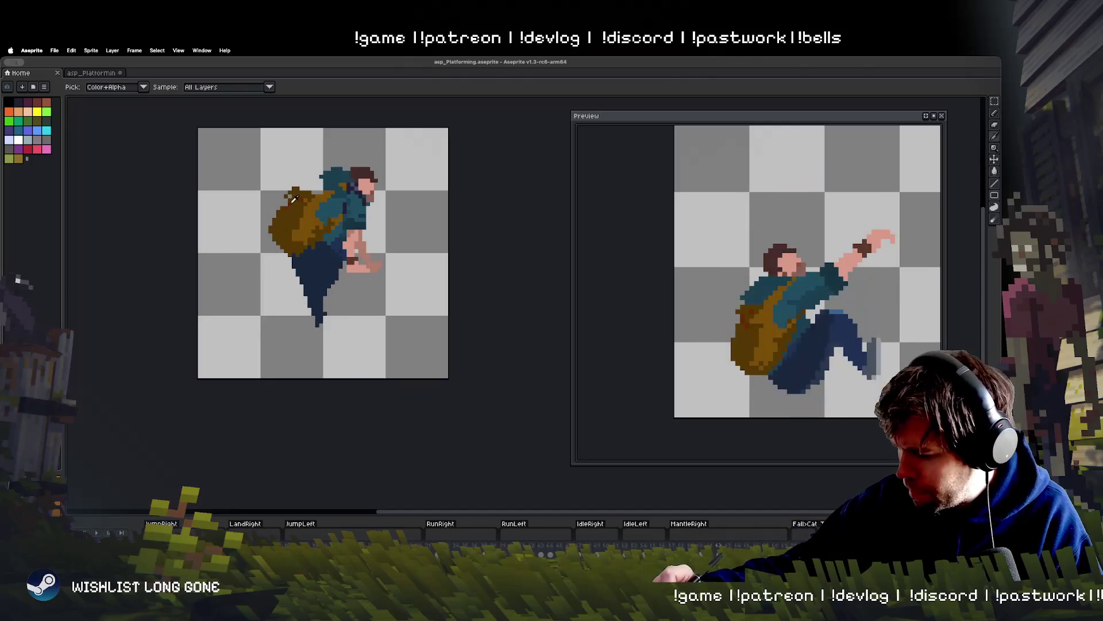
key("Right")
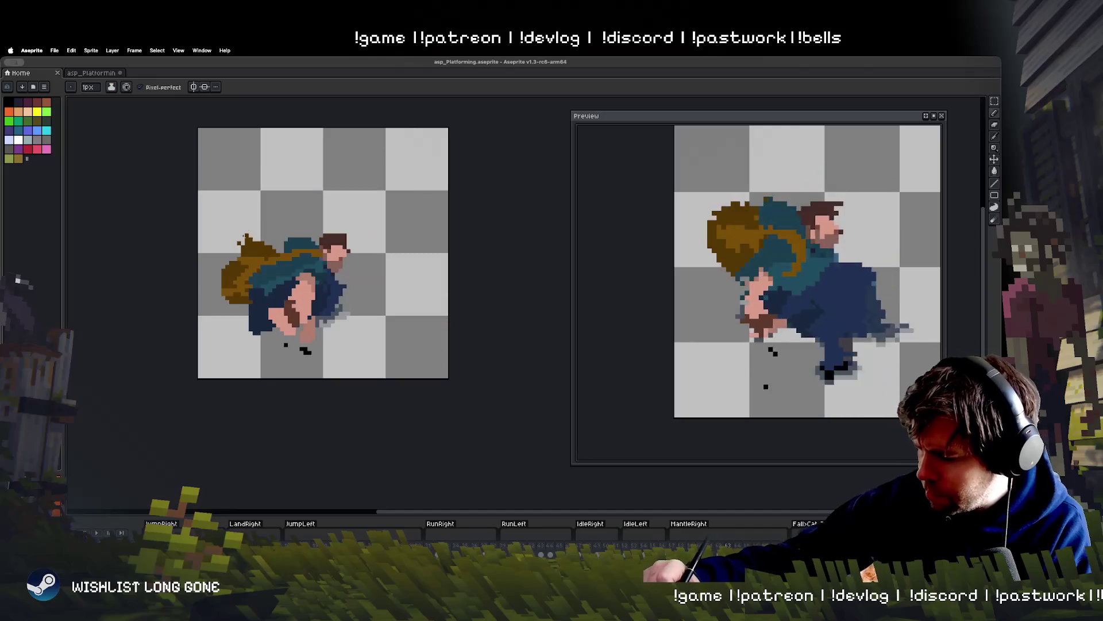
key("Right")
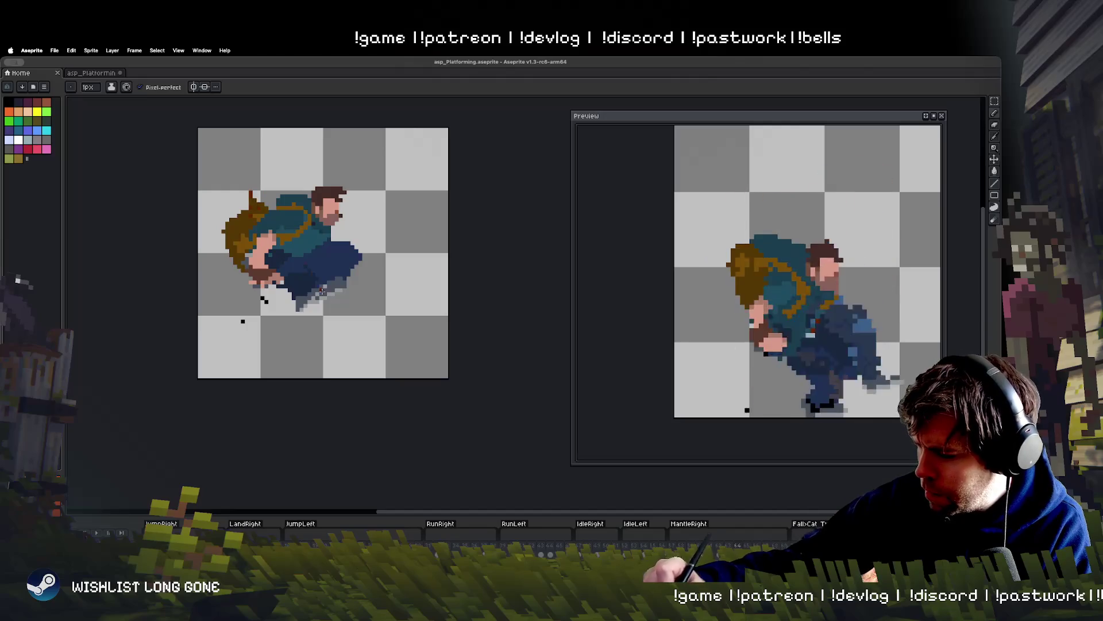
key("Right")
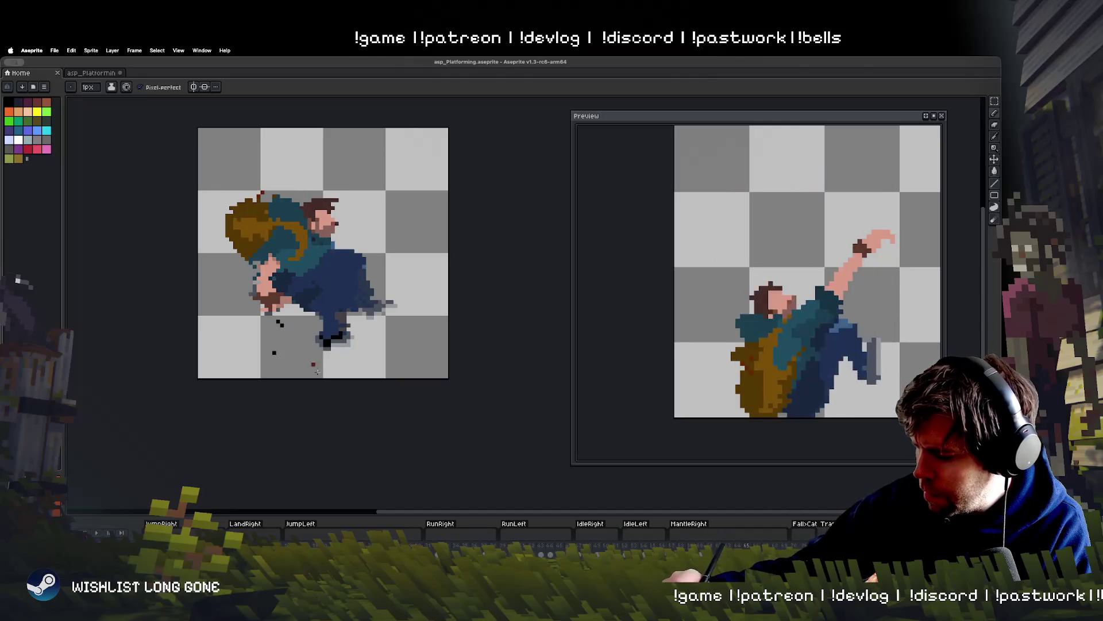
key("Right")
key("Right")
key("Right")
key("Right")
key("Right")
key("Right")
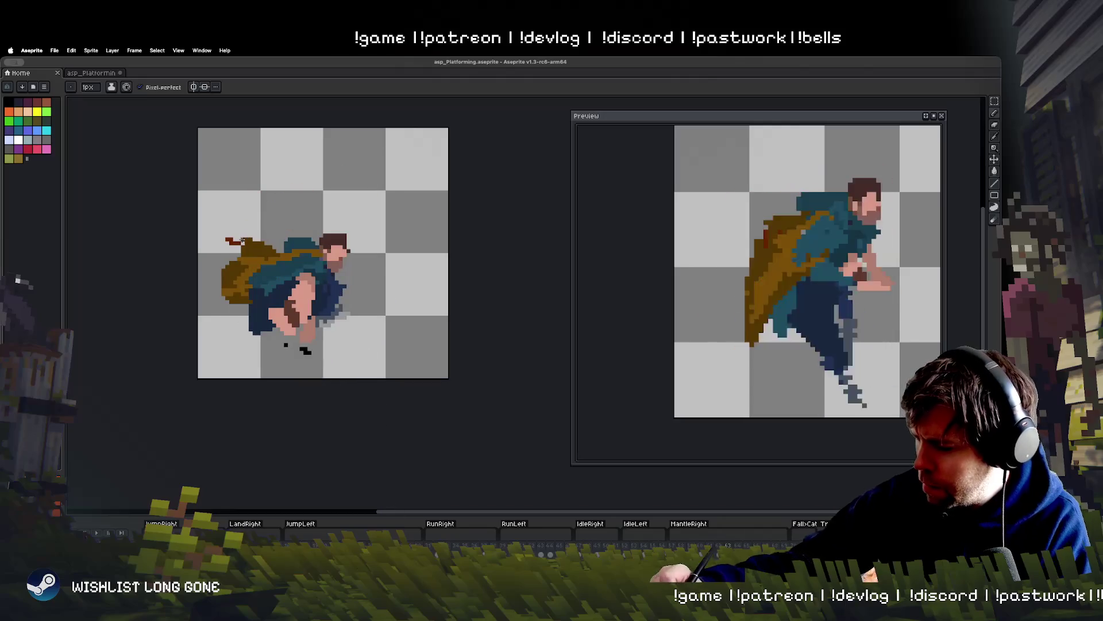
Erase the left end of the red scarf and move on to the tucked crouching pose.
key("e")
left_click(228, 238)
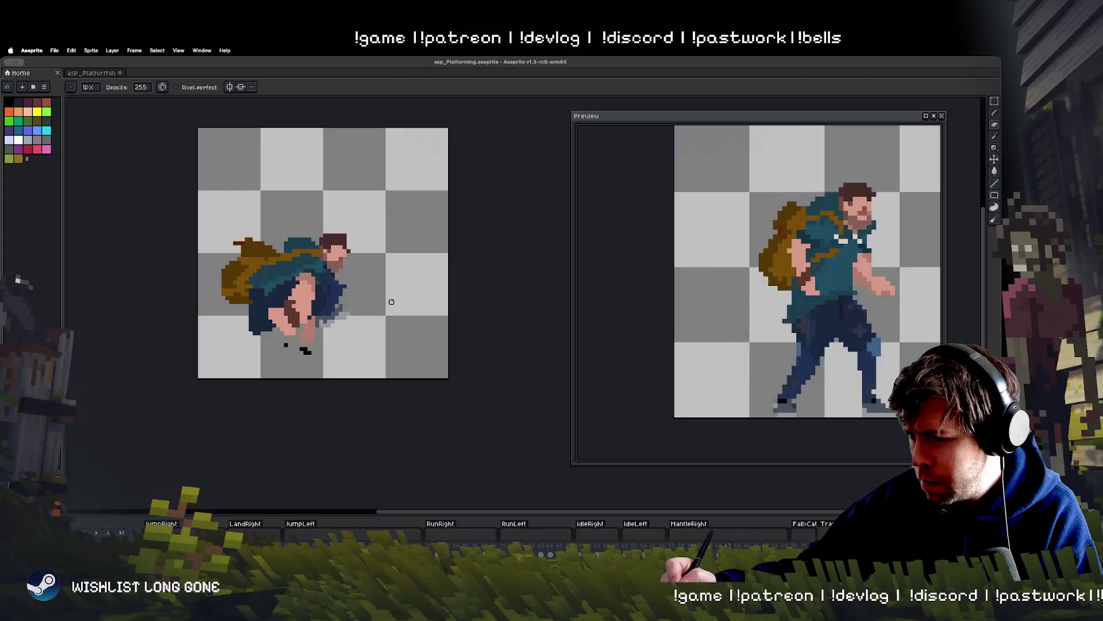
key("Right")
key("Right")
key("Right")
key("Right")
key("Right")
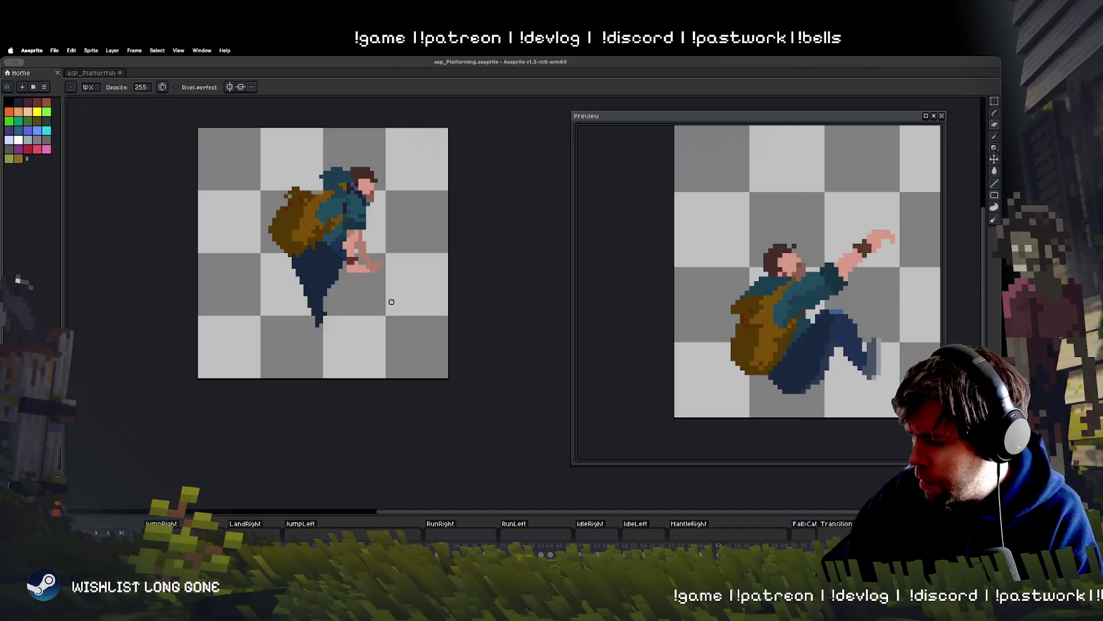
key("Right")
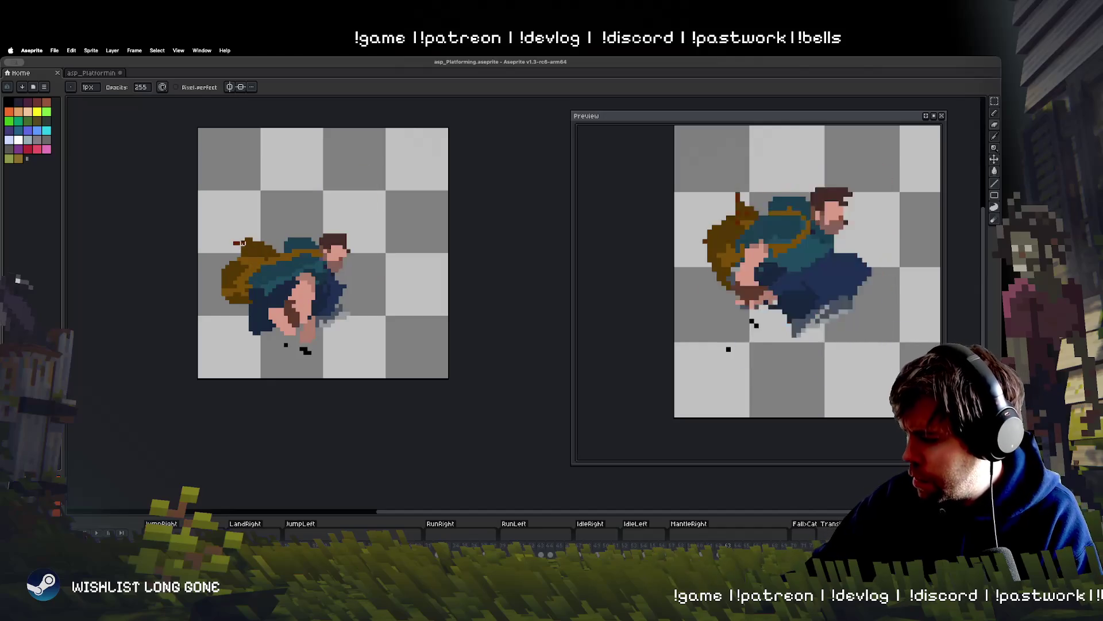
Erase the brown pixels above the backpack on frame 64, then play the jump in a loop.
key("e")
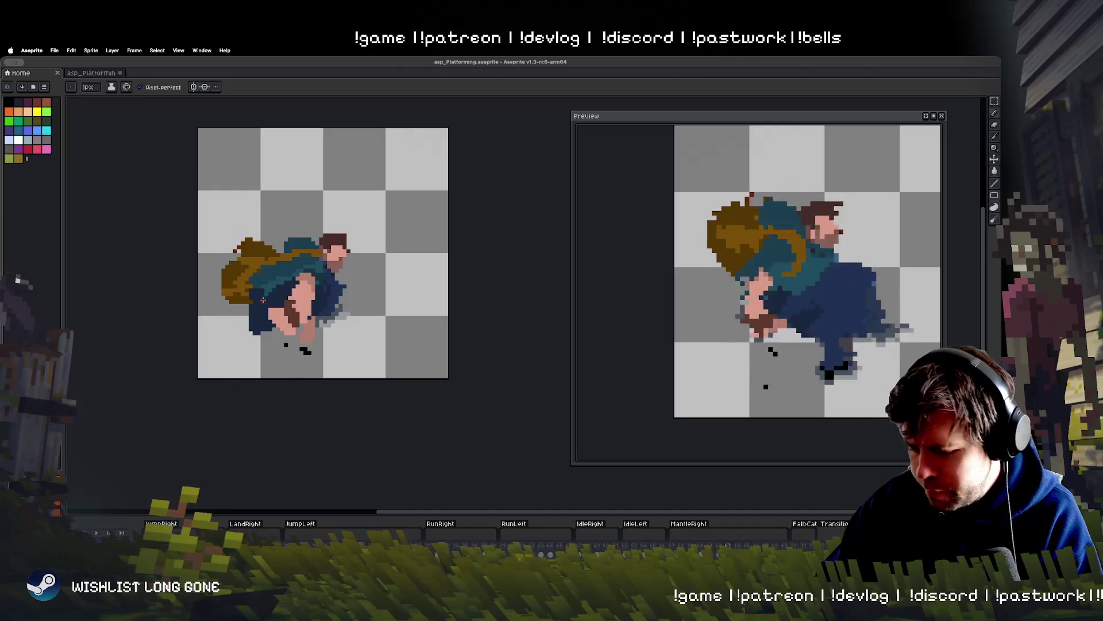
key("Right")
left_click_drag(255, 186, 250, 195)
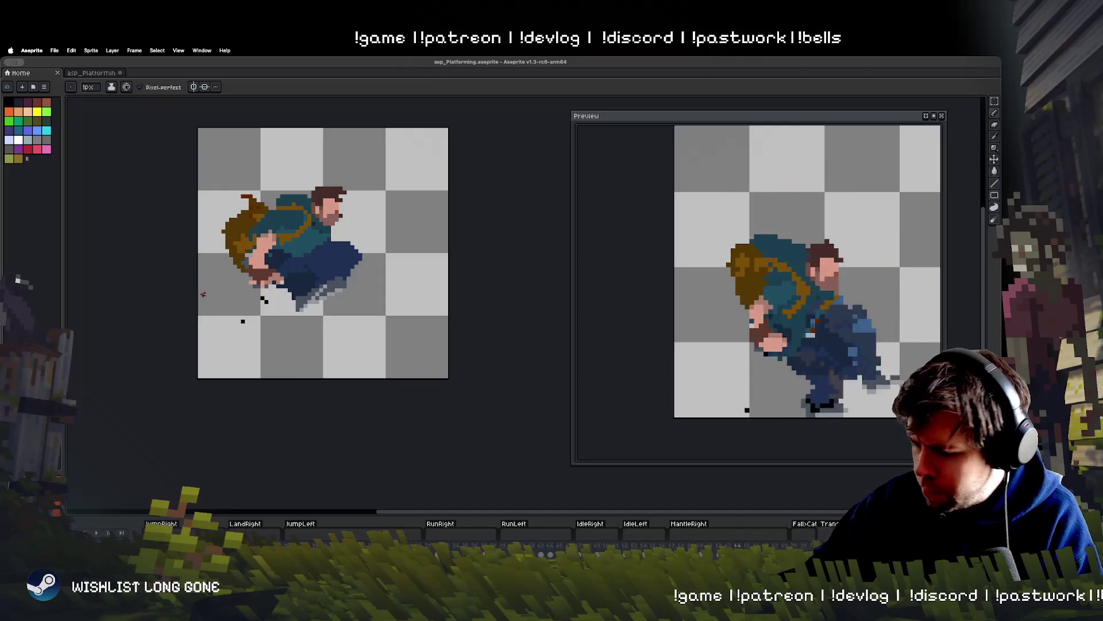
key("Right")
key("Return")
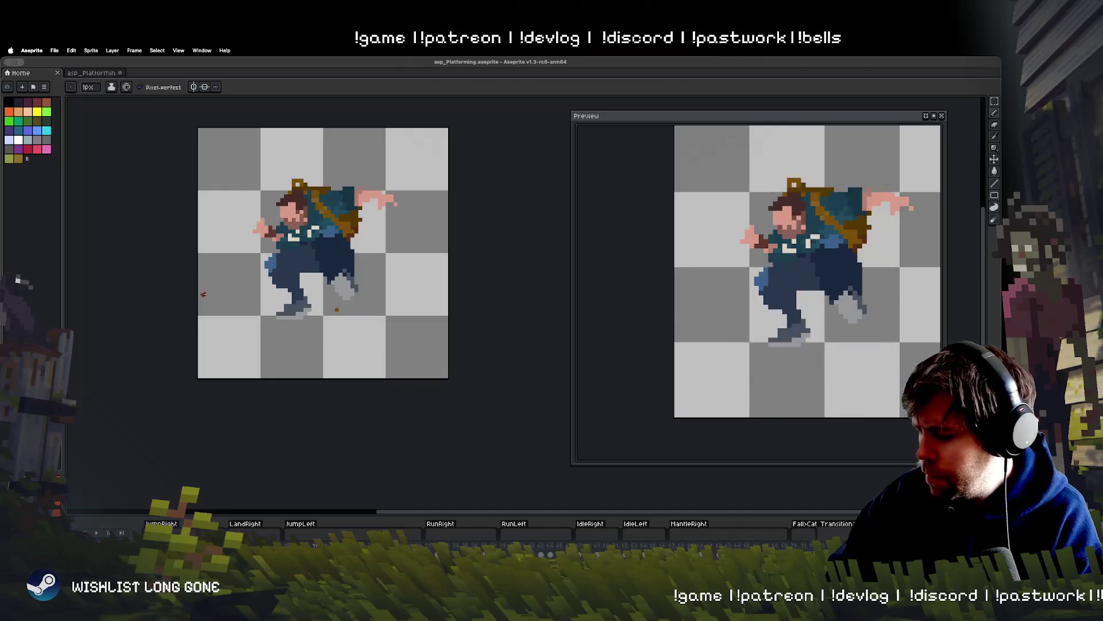
key("e")
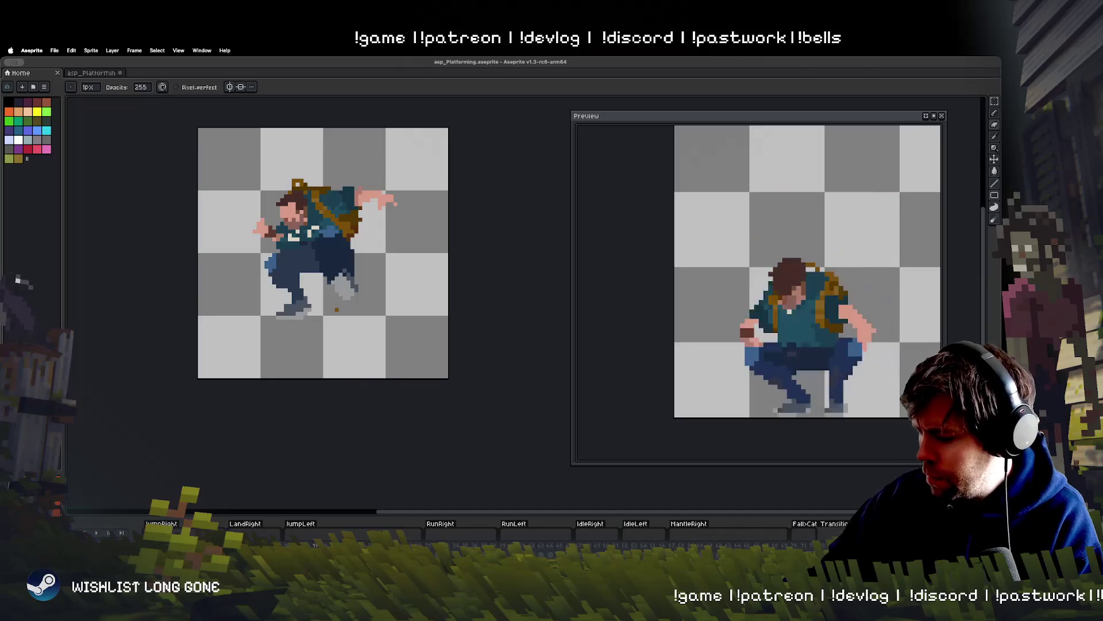
key("Right")
key("Right")
key("Right")
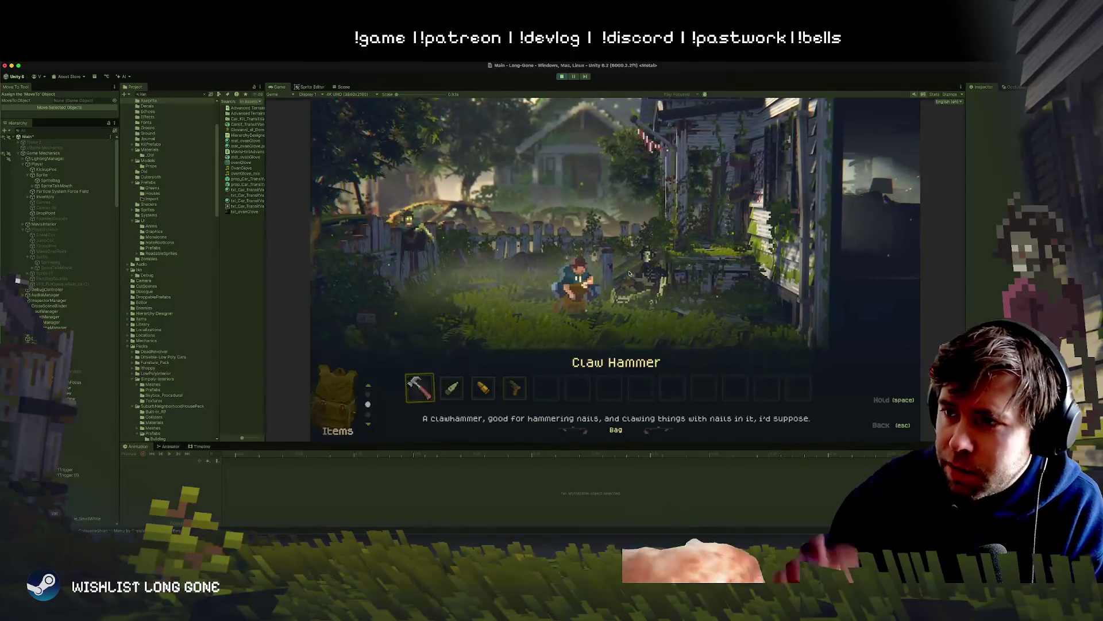
Browse the inventory to Super De-Rust-O, close it, and open the journal's Catalog page.
key("Right")
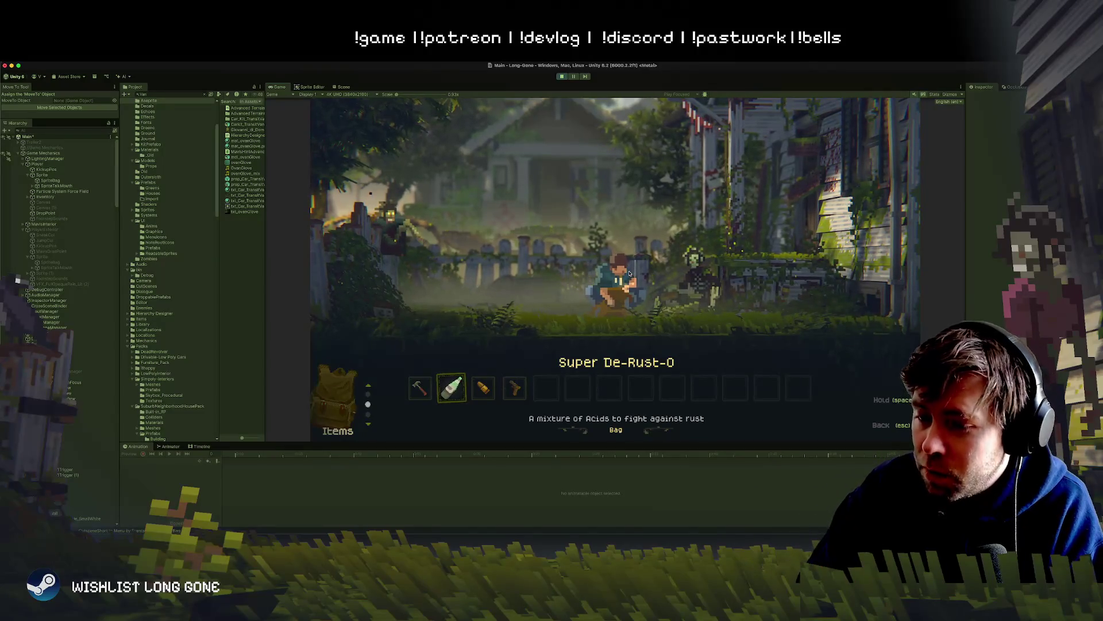
key("Right")
key("Right")
key("Right")
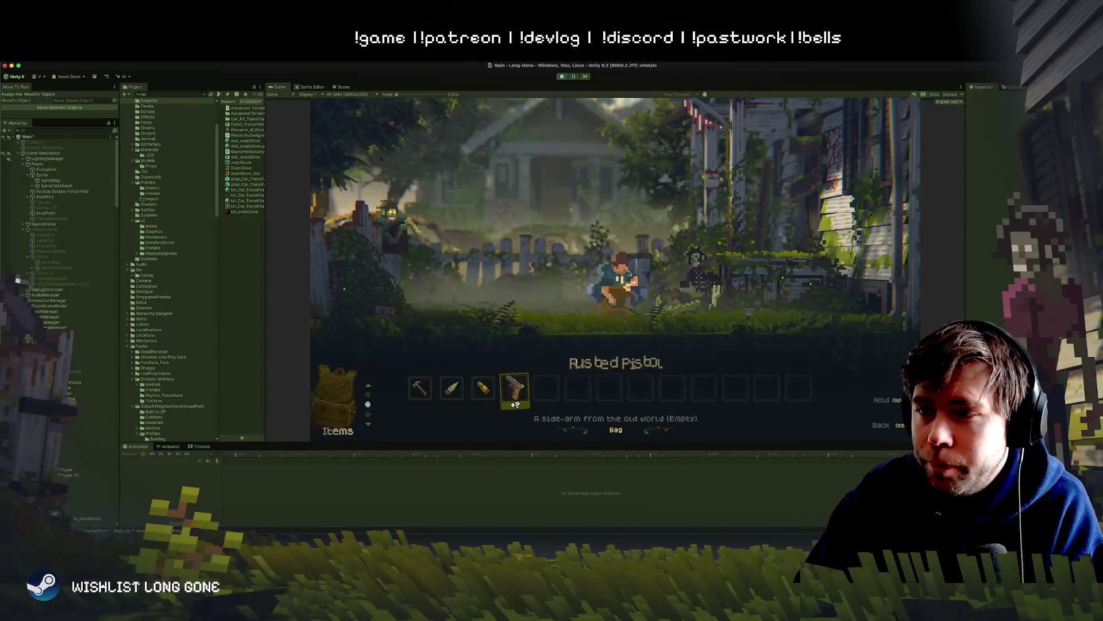
key("Escape")
key("j")
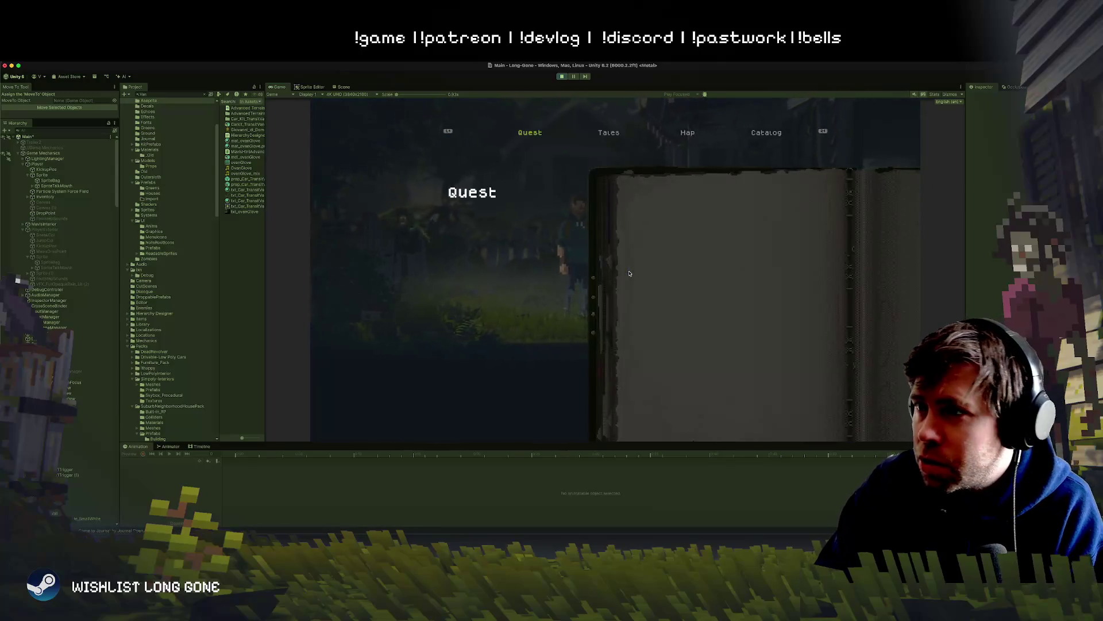
key("e")
key("e")
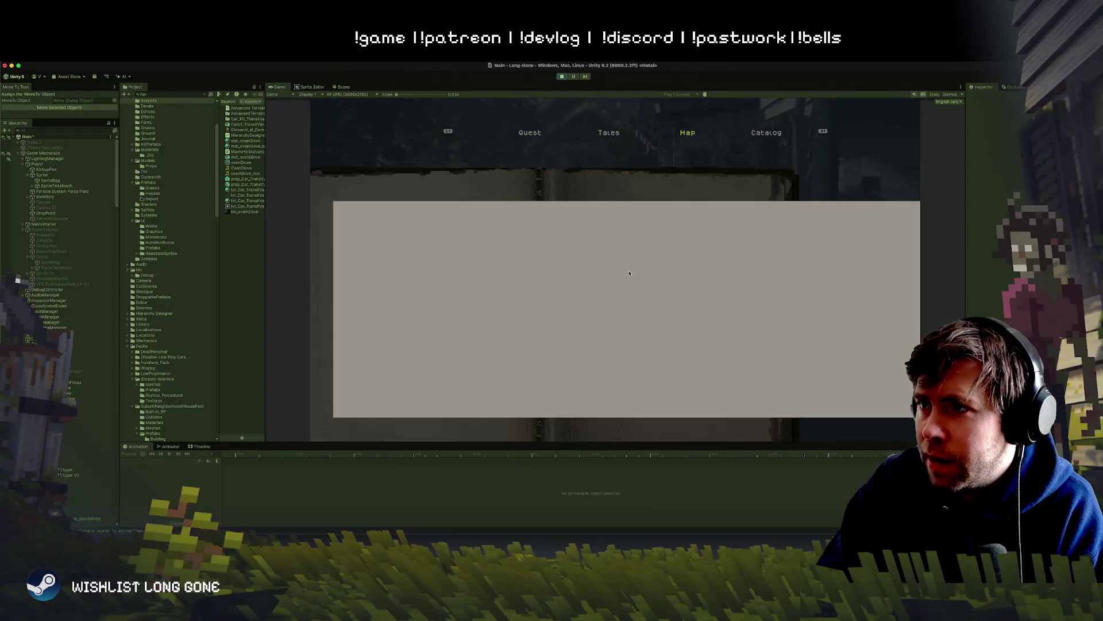
key("e")
Browse the catalog past Aluminum Foil and Ruler to Old Rusted Bullet, close it, and walk left.
key("s")
key("s")
key("s")
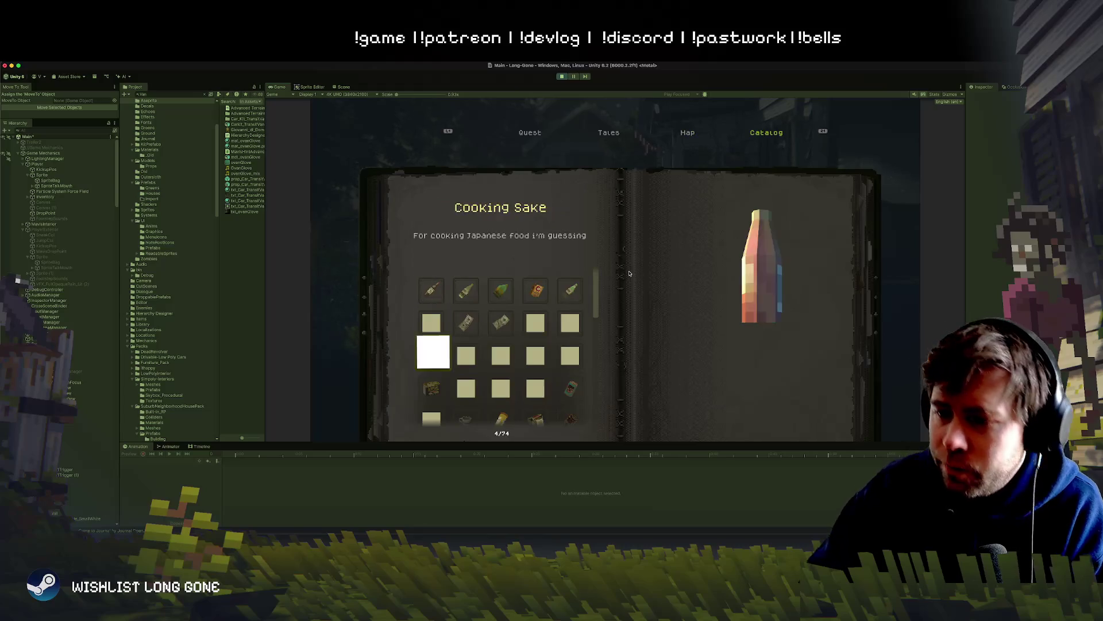
key("w")
key("s")
key("s")
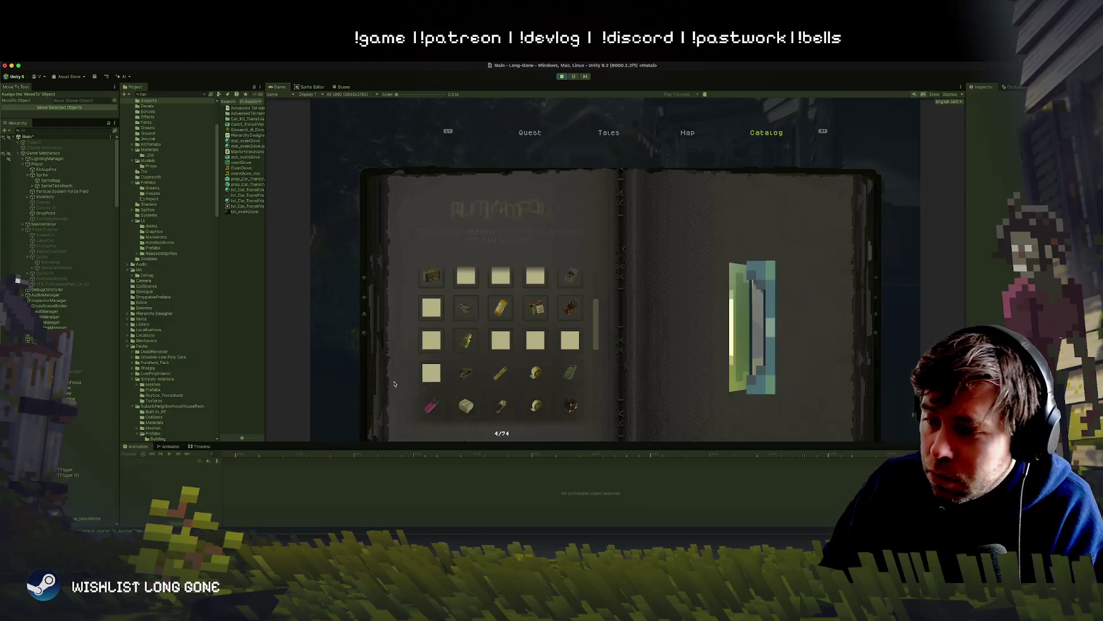
key("s")
key("a")
key("a")
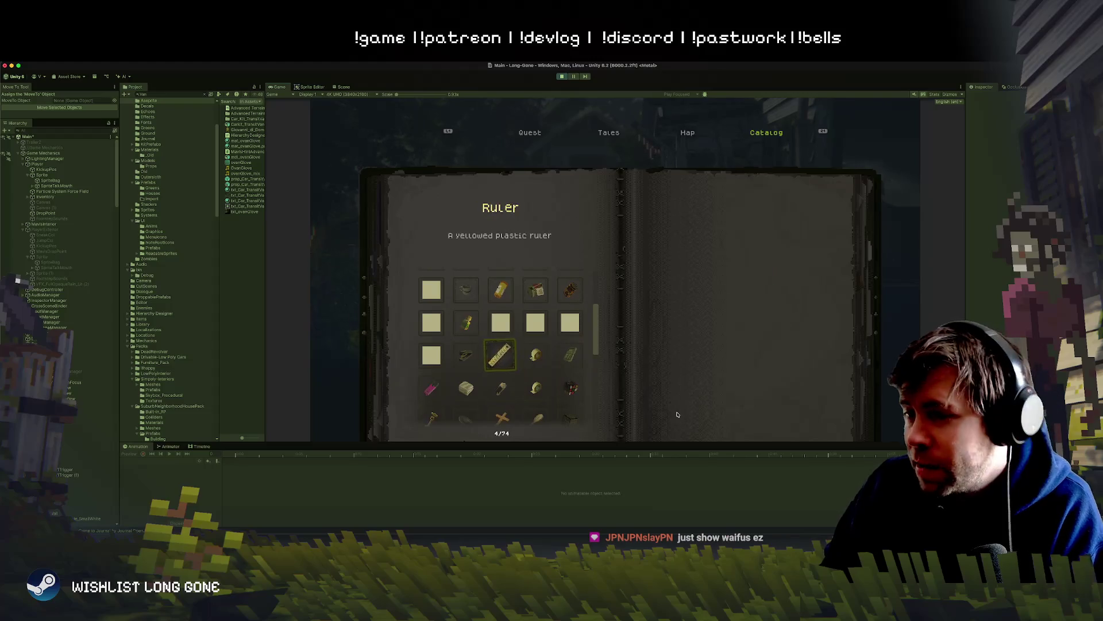
key("s")
key("s")
key("s")
key("Escape")
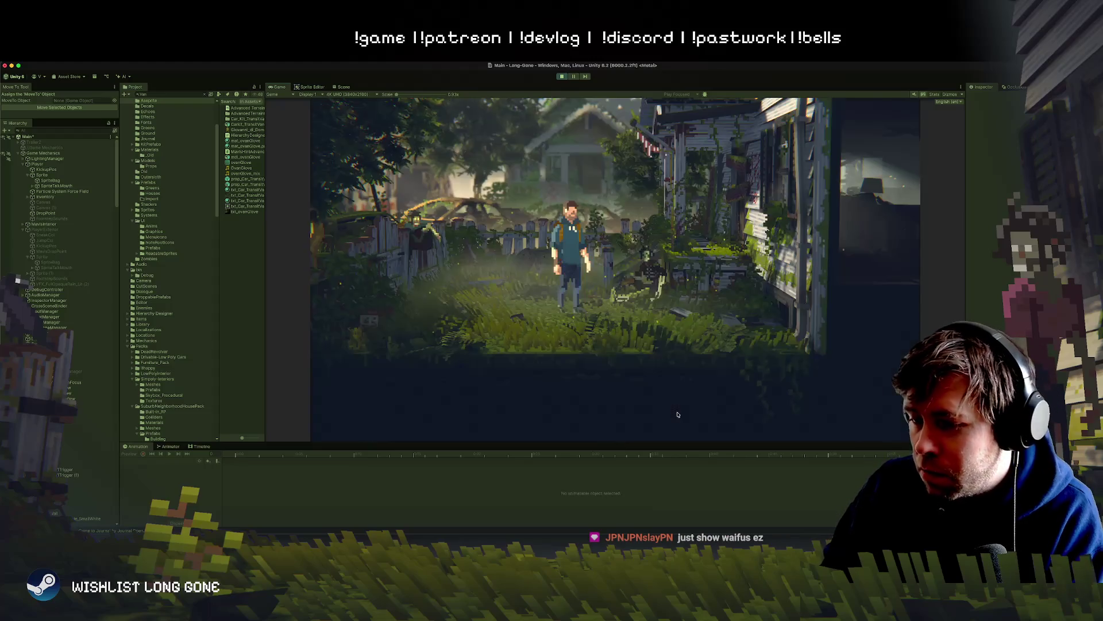
key("a")
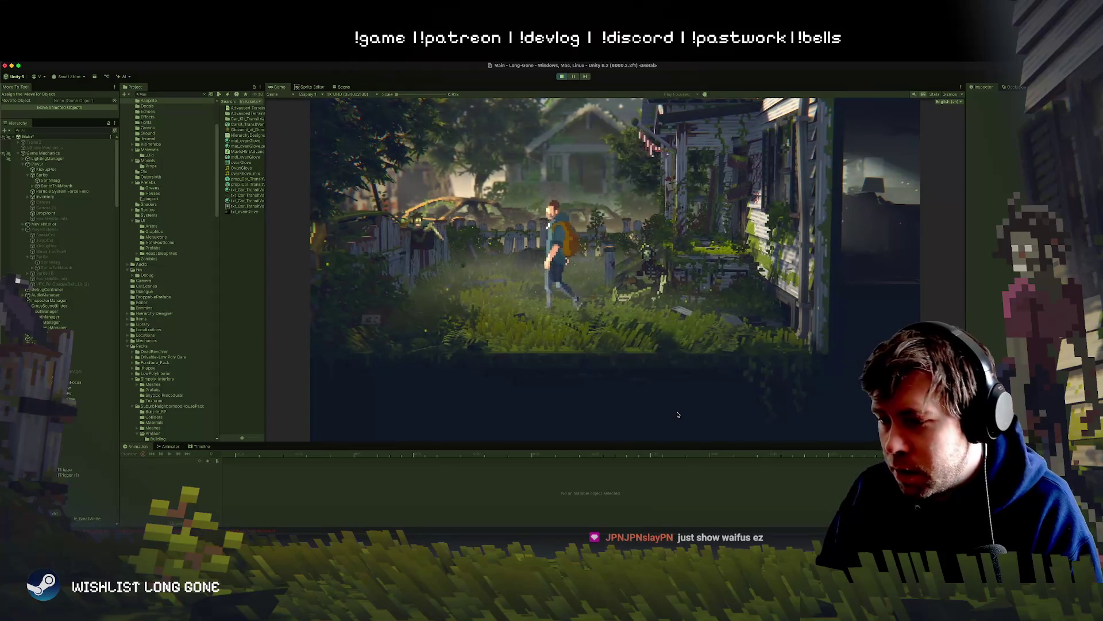
Stop the game and fly the Scene view over the rusted trucks beside the white house.
left_click(563, 77)
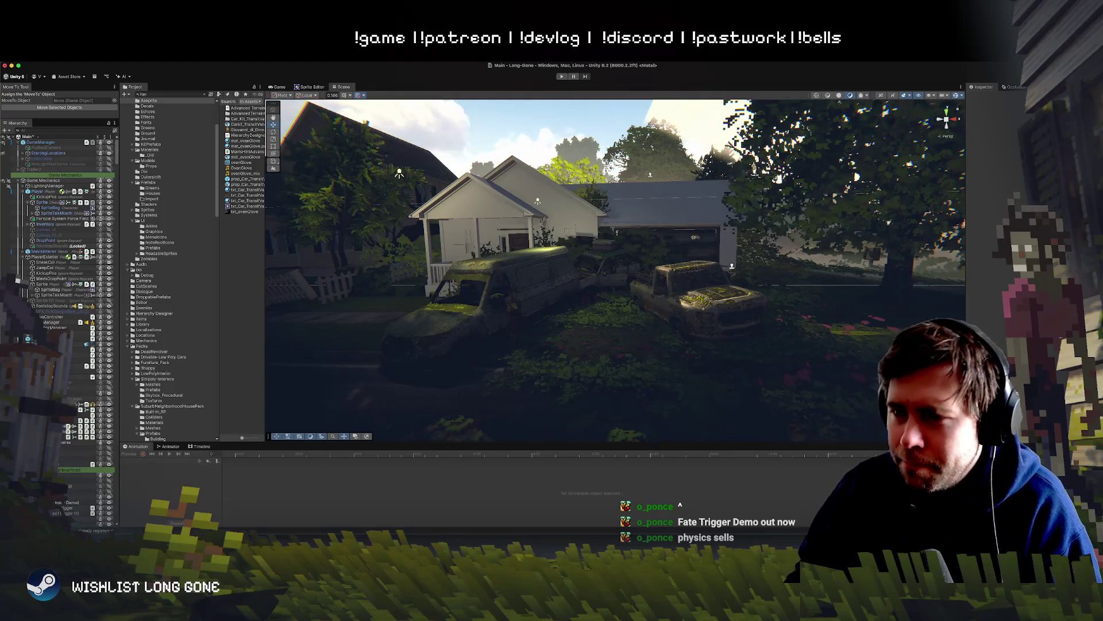
left_click_drag(499, 221, 521, 241)
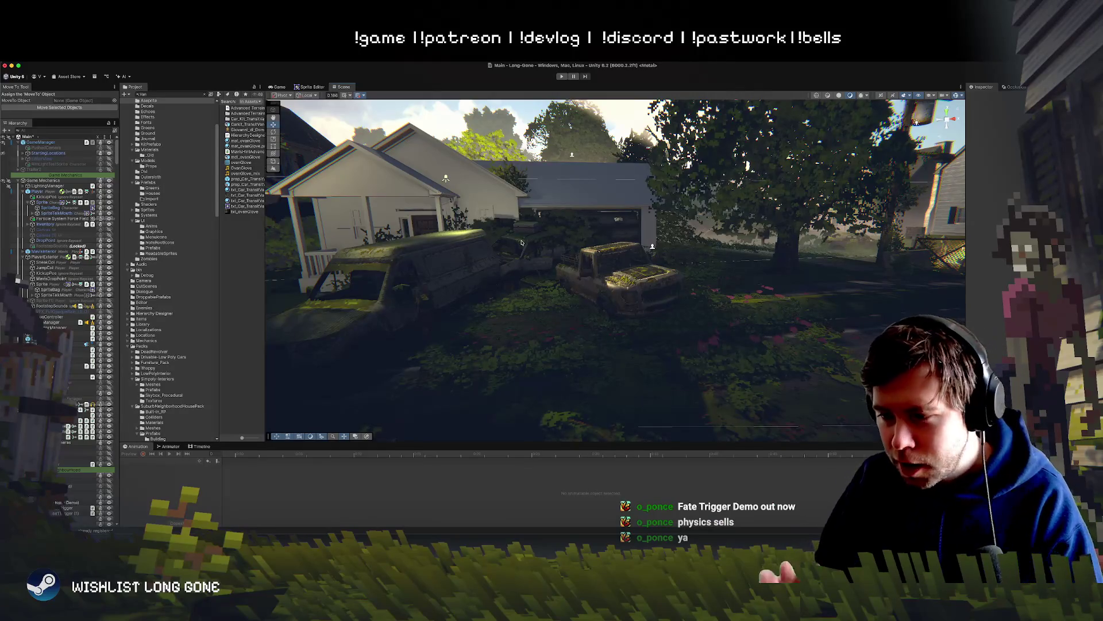
mouse_move(576, 330)
left_mouse_down()
mouse_move(596, 325)
mouse_move(602, 306)
left_mouse_up()
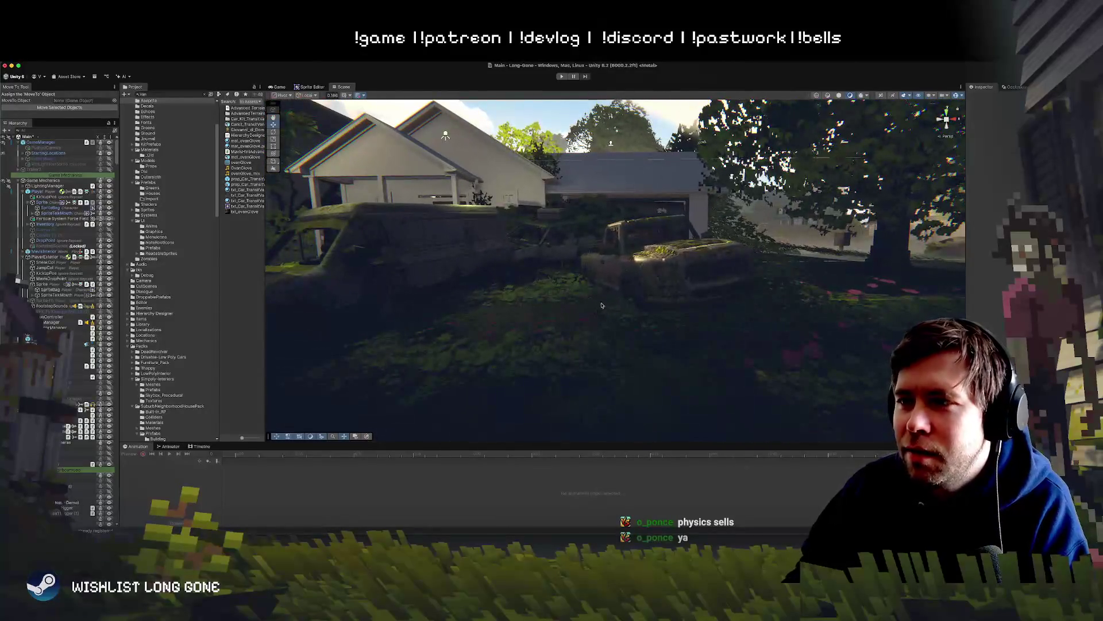
Start the game in play mode to steer the character past the overgrown car.
left_click(562, 76)
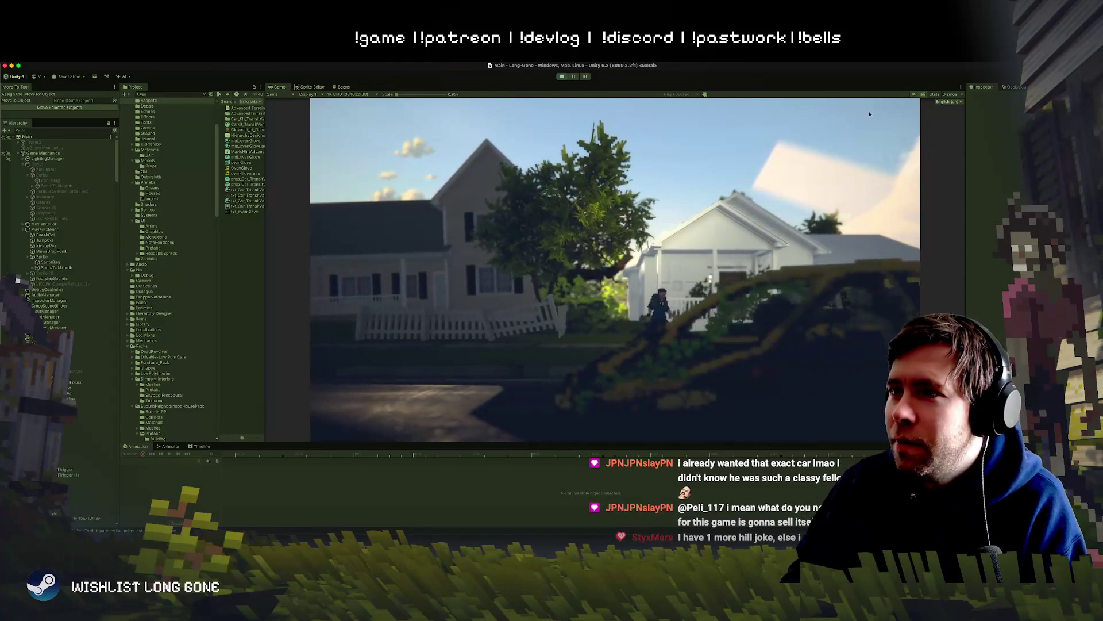
Exit play mode, zoom out the Scene view, and select the SmallHouse1 house.
left_click(562, 77)
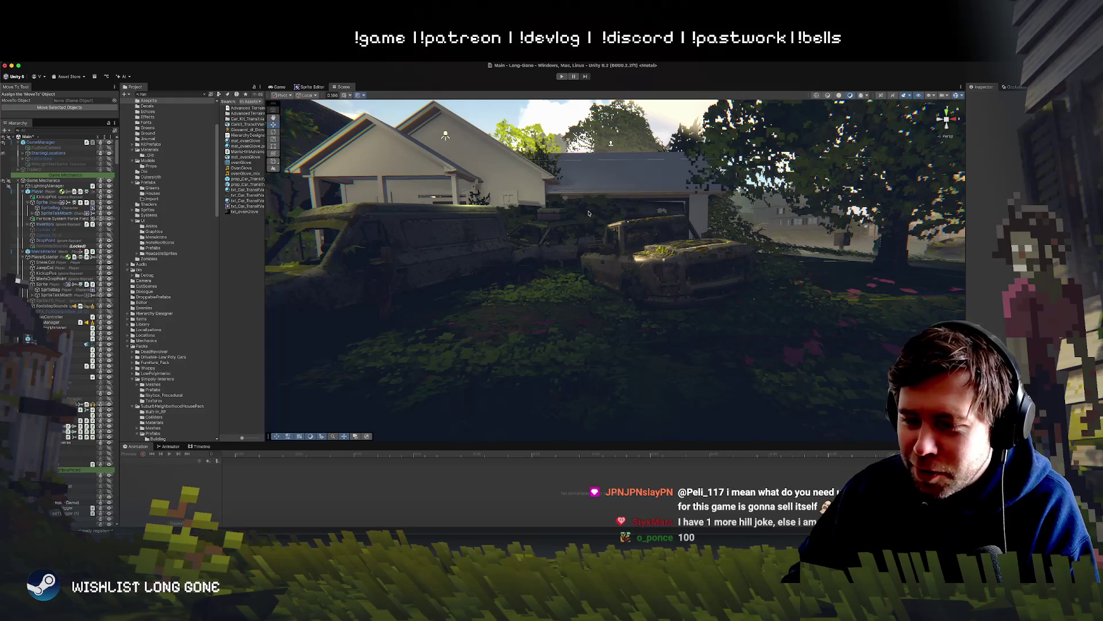
scroll(589, 214, "down", 5)
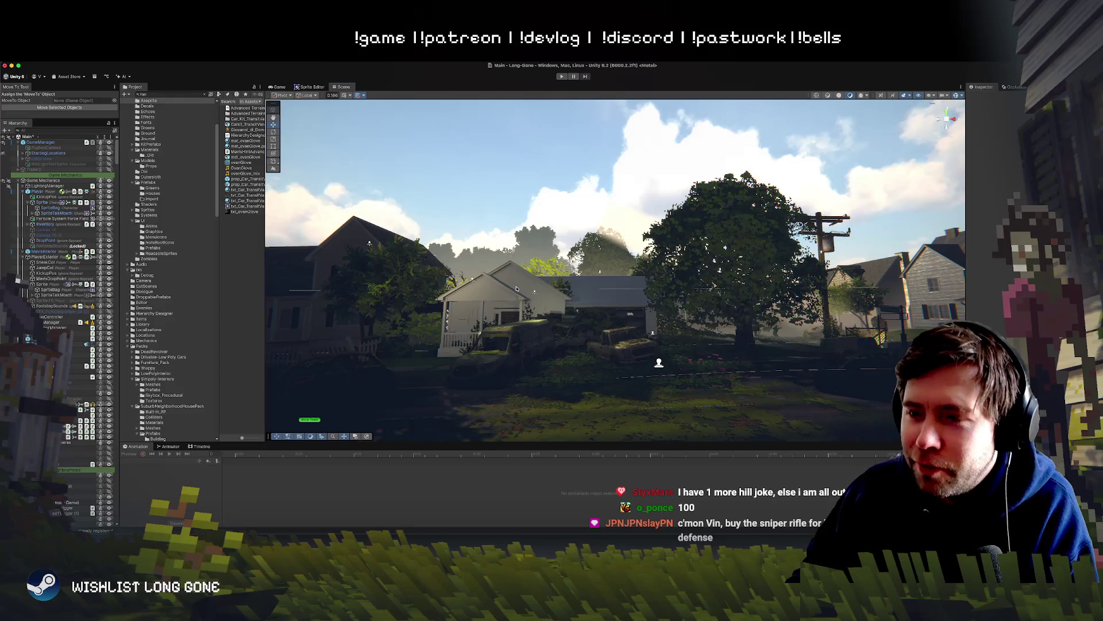
left_click(518, 290)
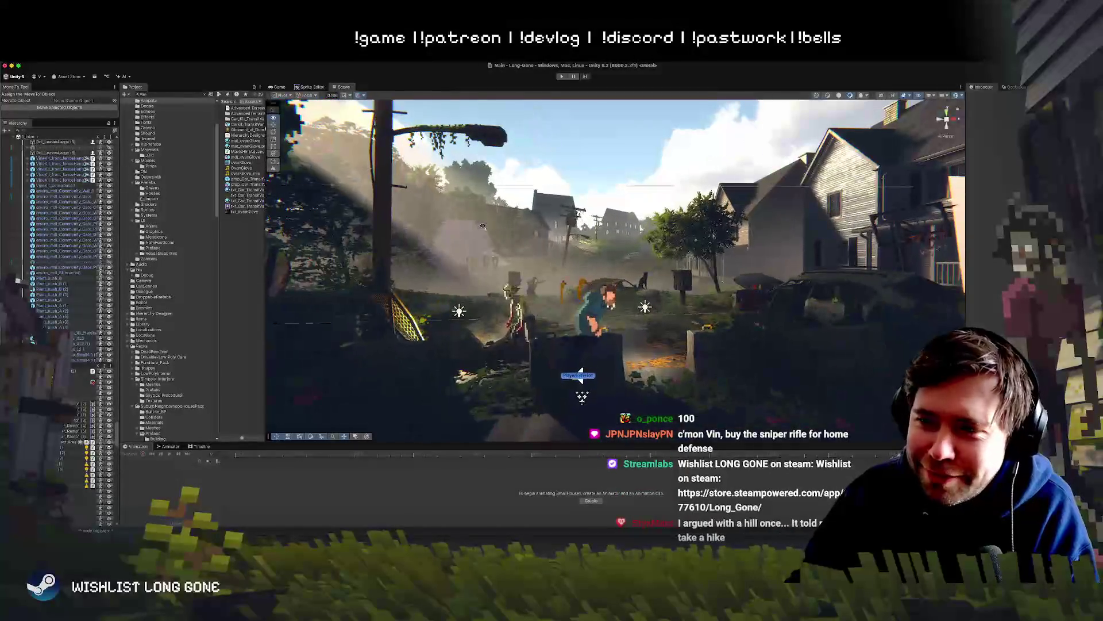
Inspect the VineKit_front_fenceHang vine and valueSplitter_Ramp1 objects, then clear the selection.
left_click(66, 281)
left_click(455, 384)
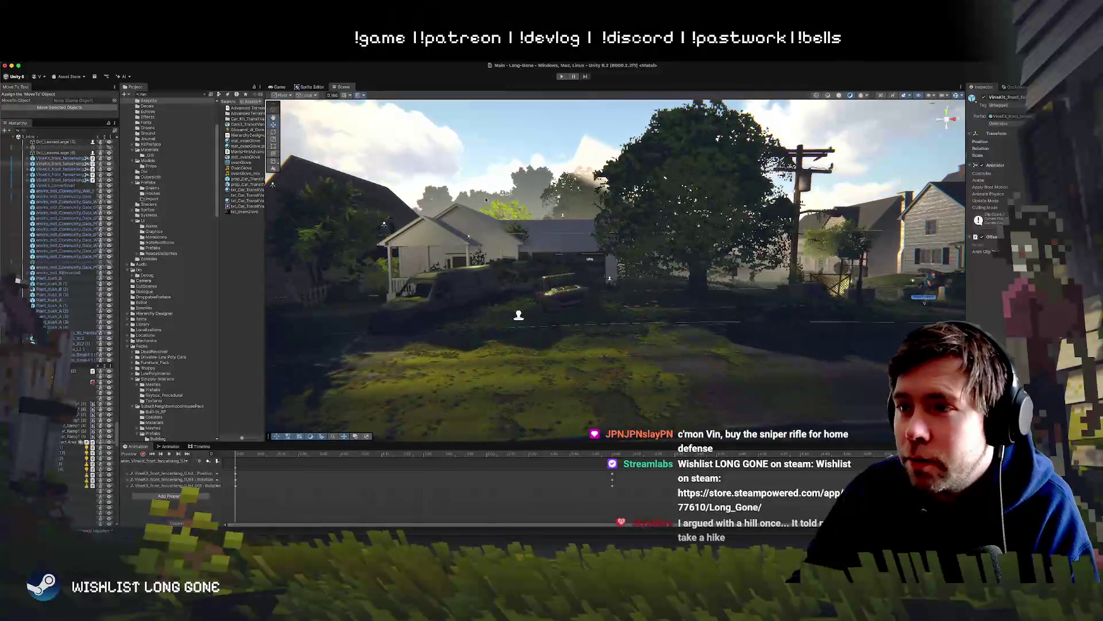
left_click(475, 283)
left_click(486, 153)
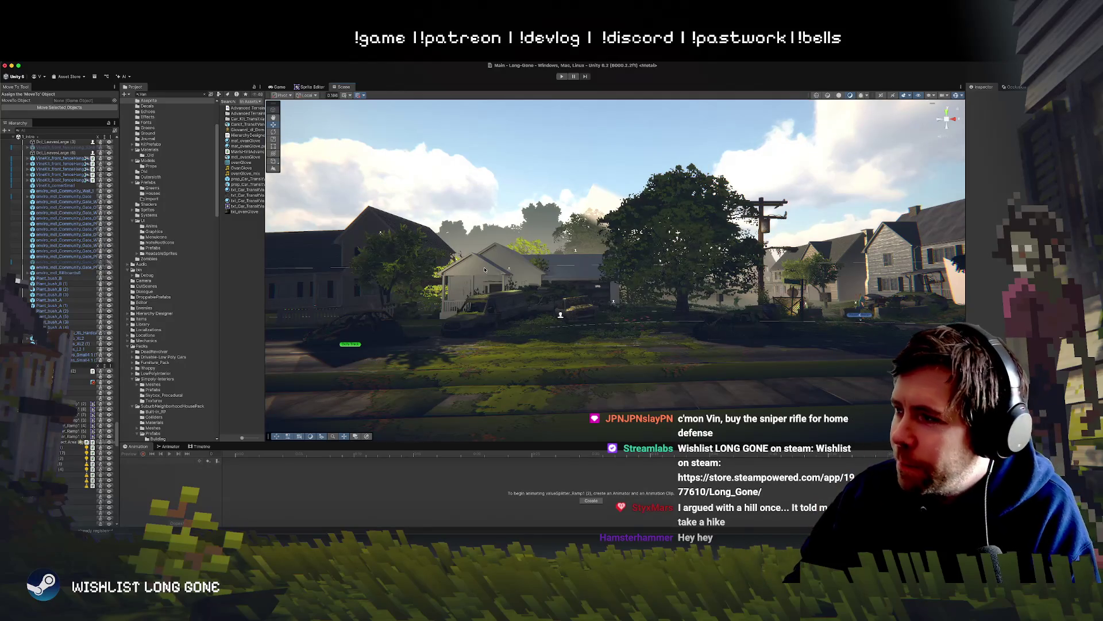
Fly the Scene view down the street past the big tree toward the houses.
key("w")
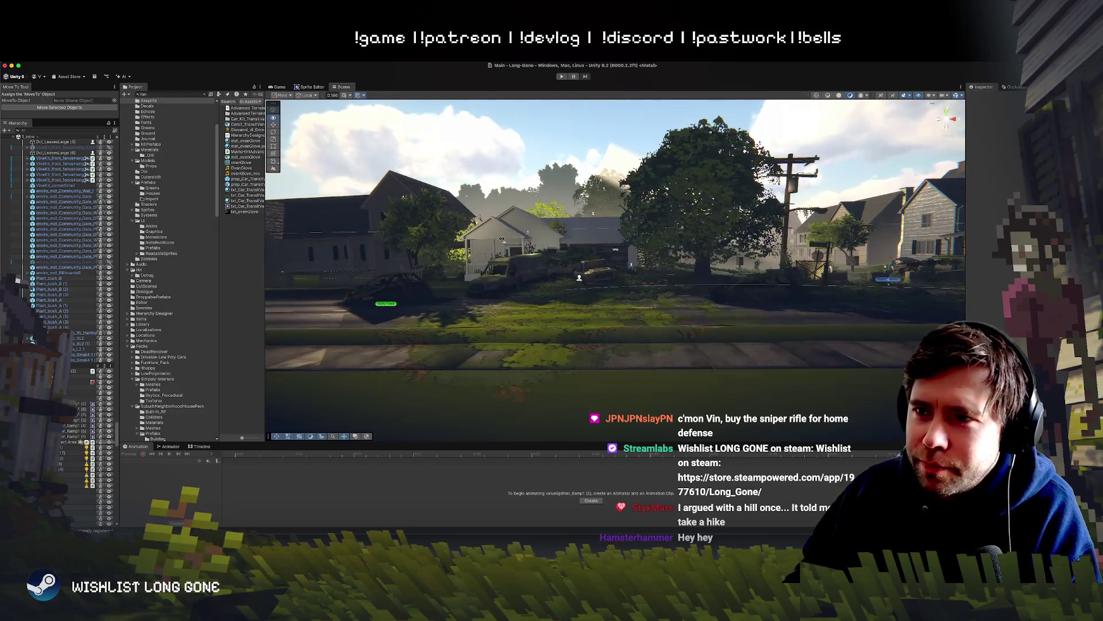
key("w")
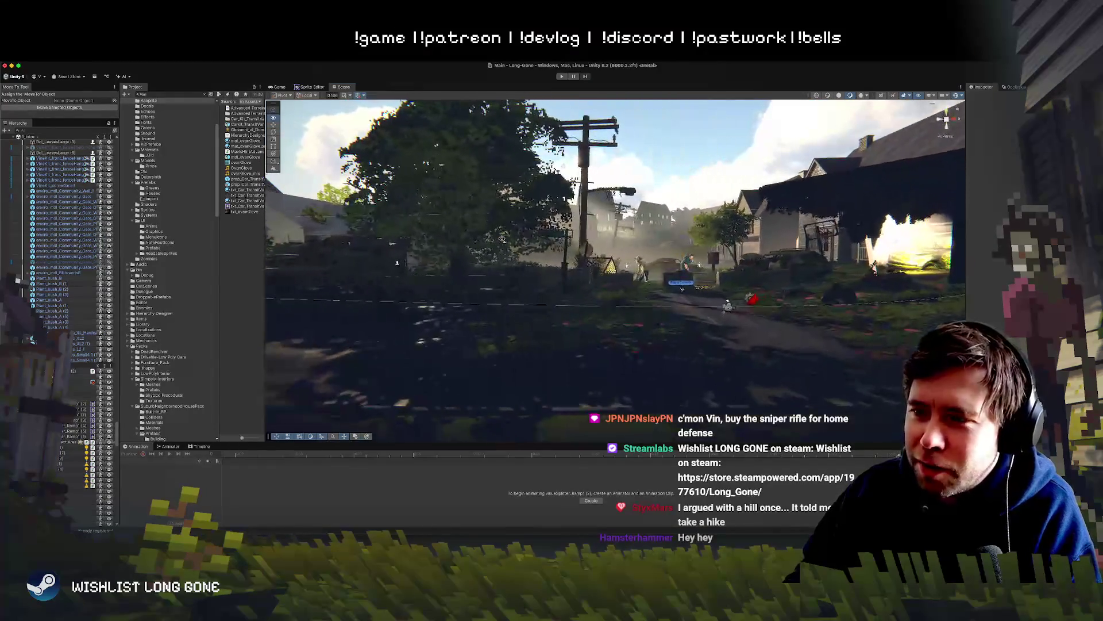
scroll(501, 239, "down", 5)
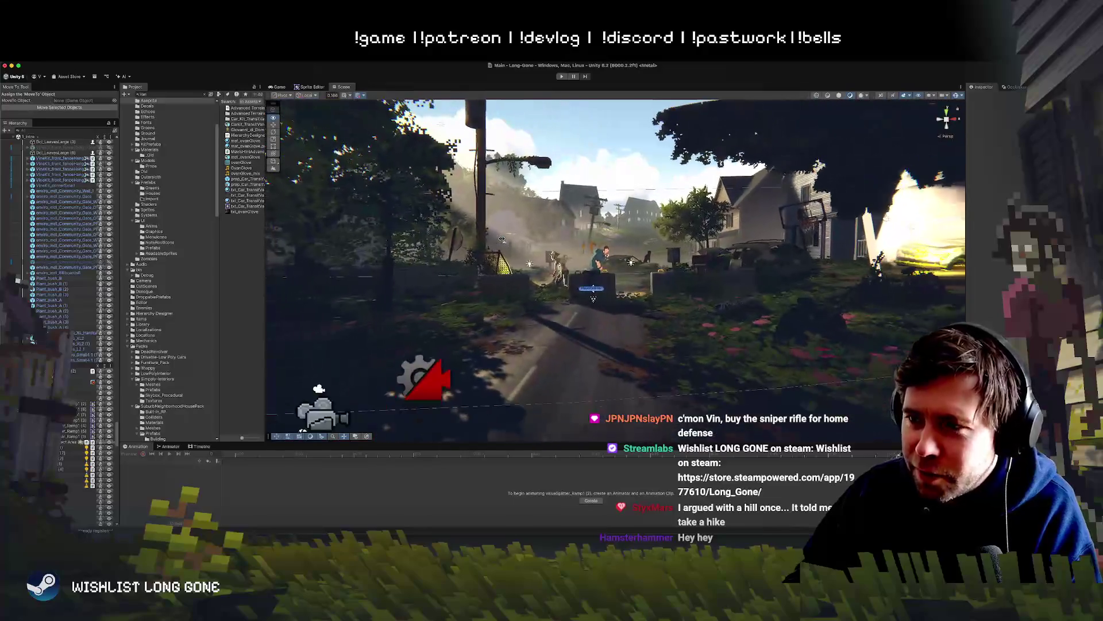
left_click(198, 447)
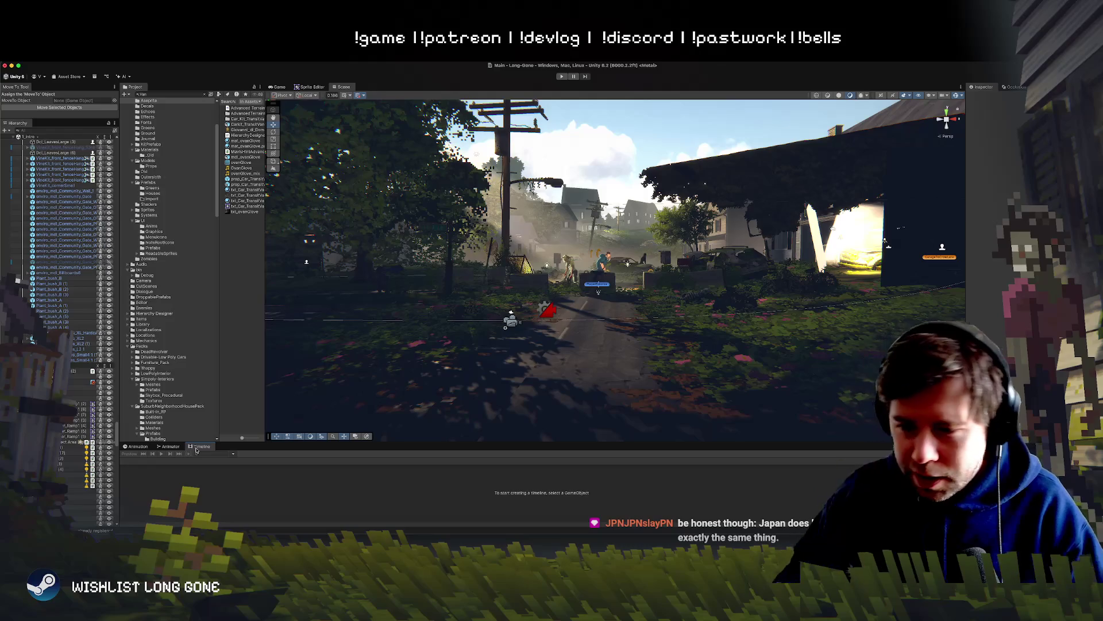
Play the scene, jump the character onto the mossy car's roof and off left, then pause.
mouse_move(520, 345)
left_mouse_down()
mouse_move(477, 379)
mouse_move(523, 347)
mouse_move(572, 349)
mouse_move(572, 320)
mouse_move(474, 224)
left_mouse_up()
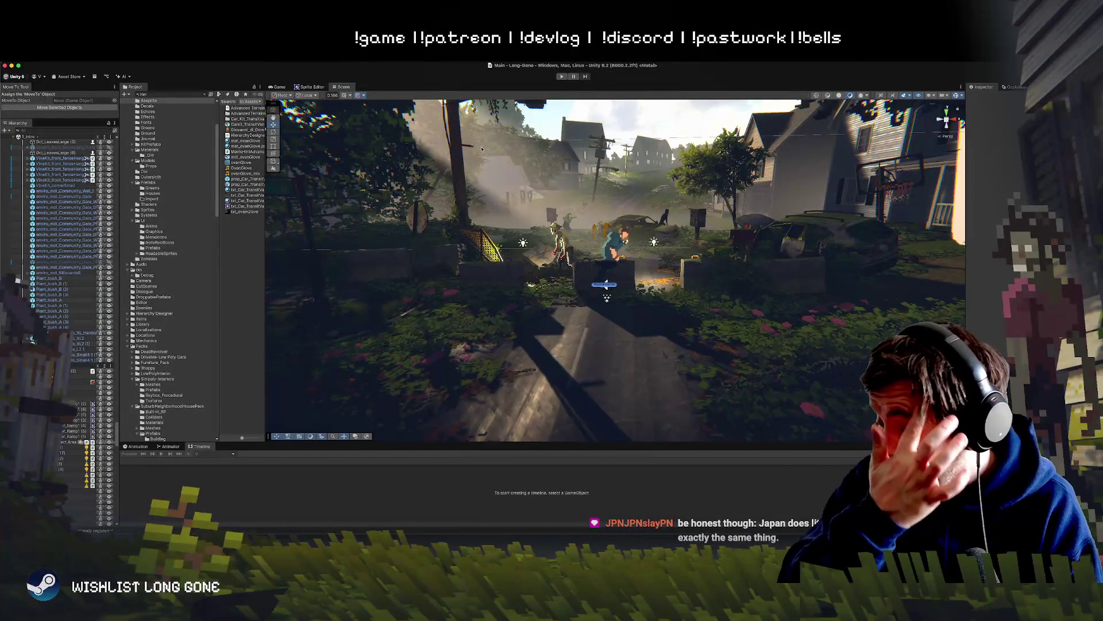
left_click(562, 76)
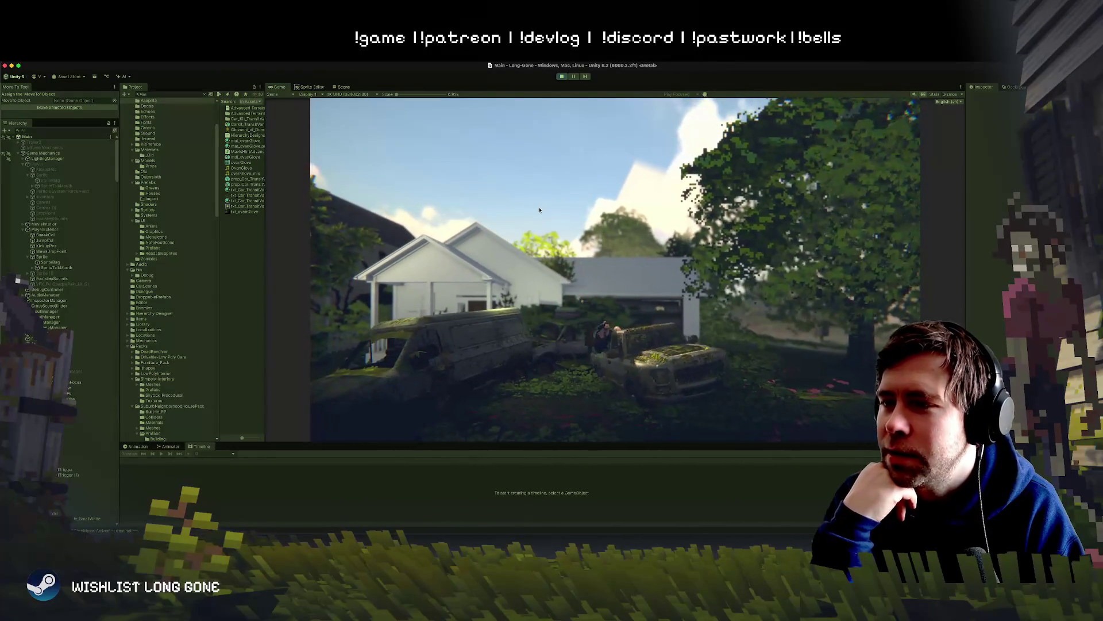
key("space")
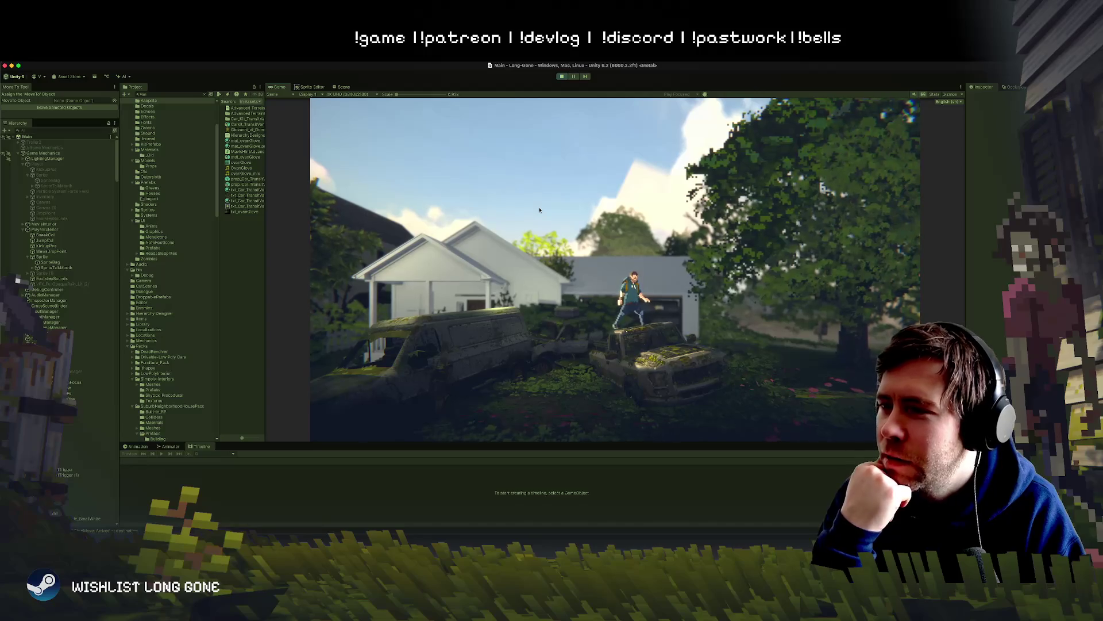
key("a")
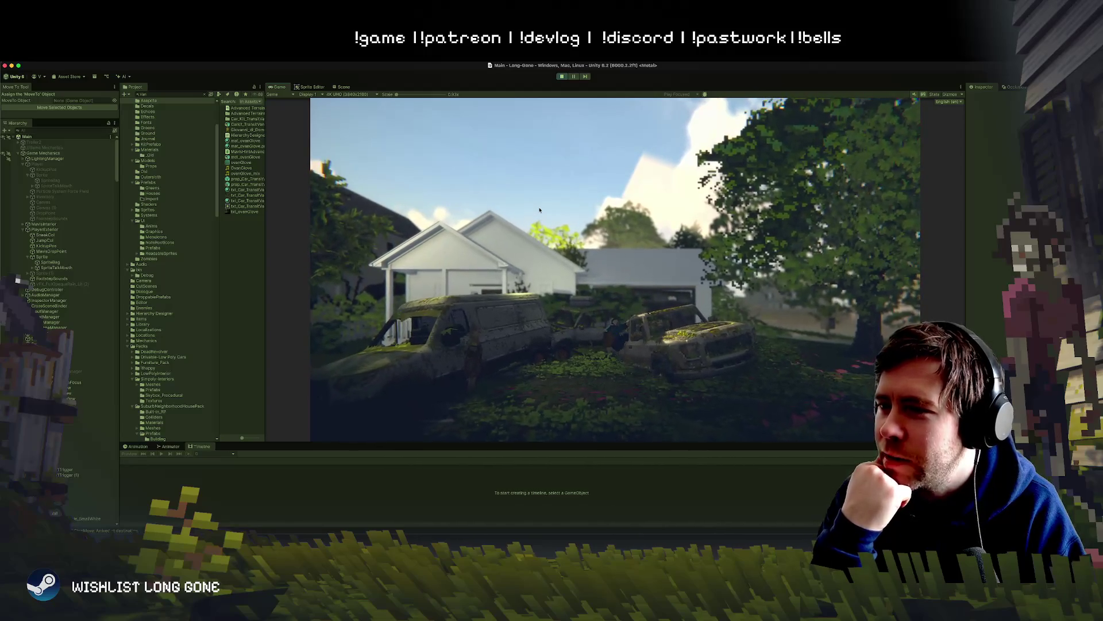
left_click(574, 77)
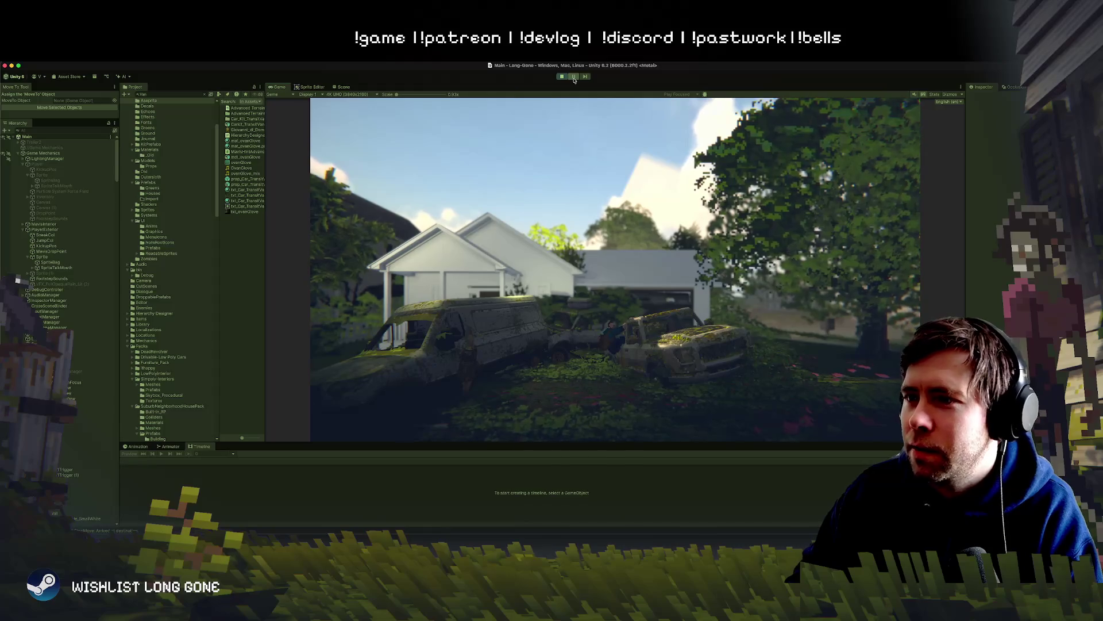
left_click(343, 87)
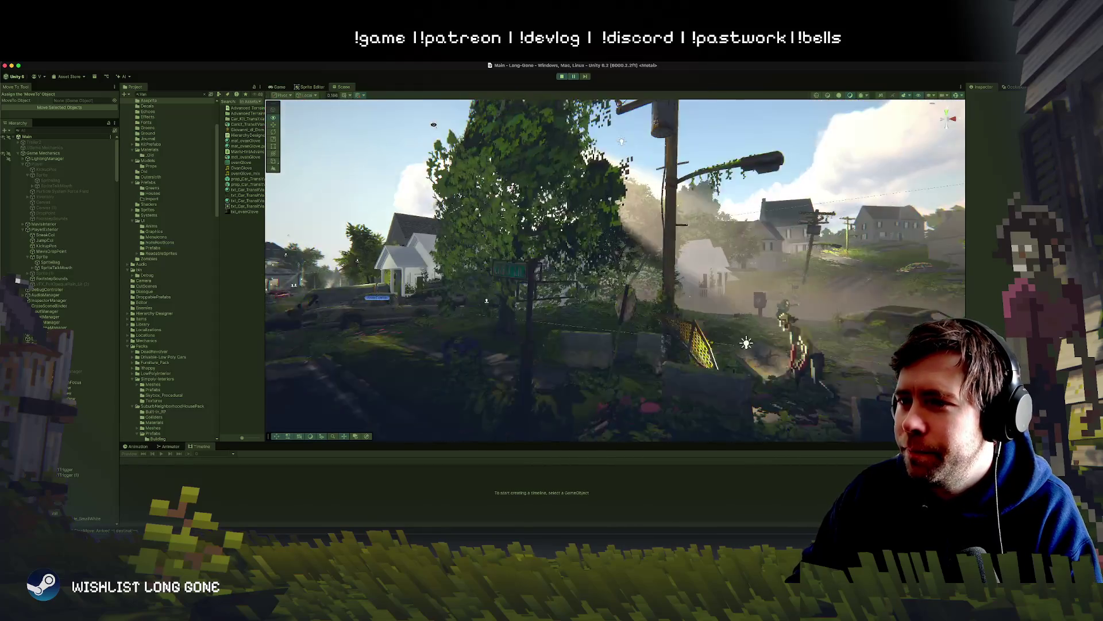
Frame the player on the car roof, step the paused jump six frames, then return to the Game view.
left_click_drag(465, 146, 522, 139)
scroll(537, 253, "up", 3)
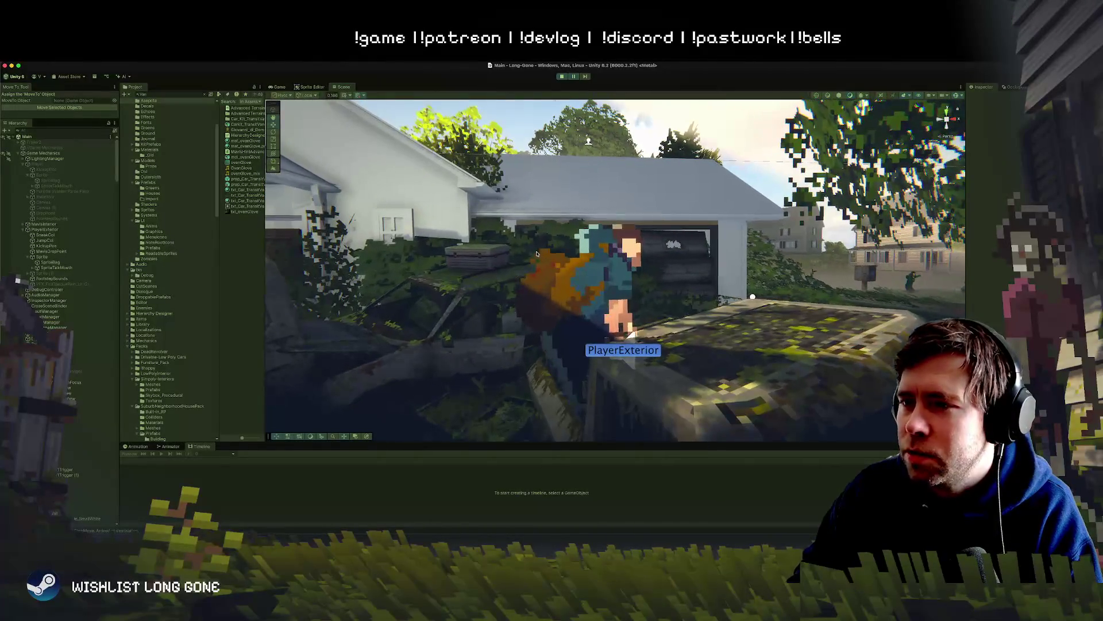
left_click(584, 77)
left_click(584, 77)
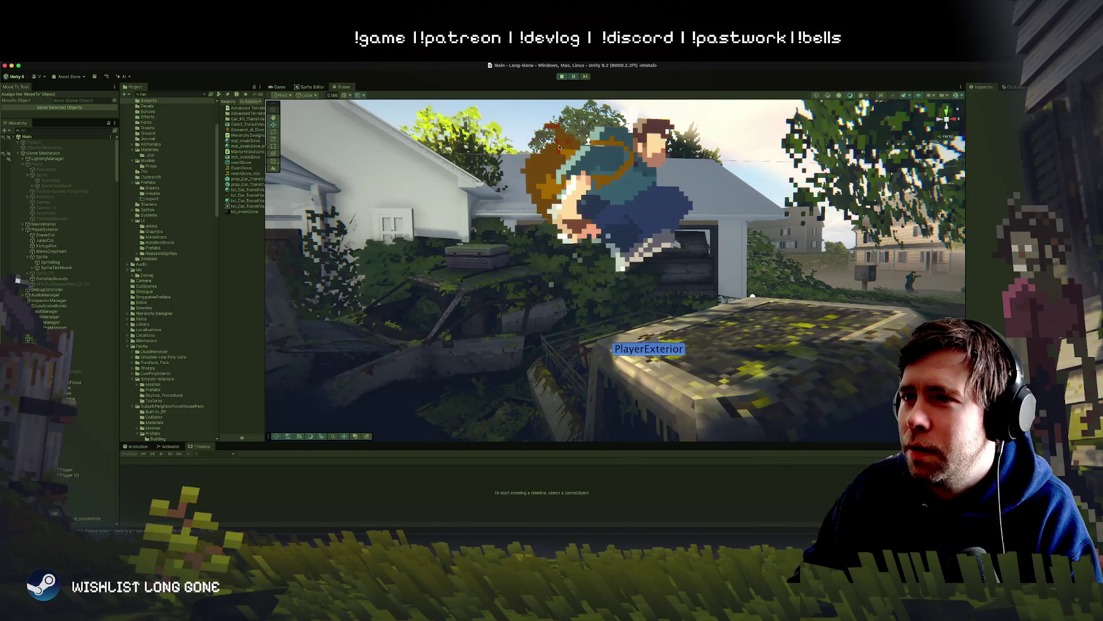
left_click(586, 77)
left_click(586, 76)
left_click(588, 77)
left_click(585, 76)
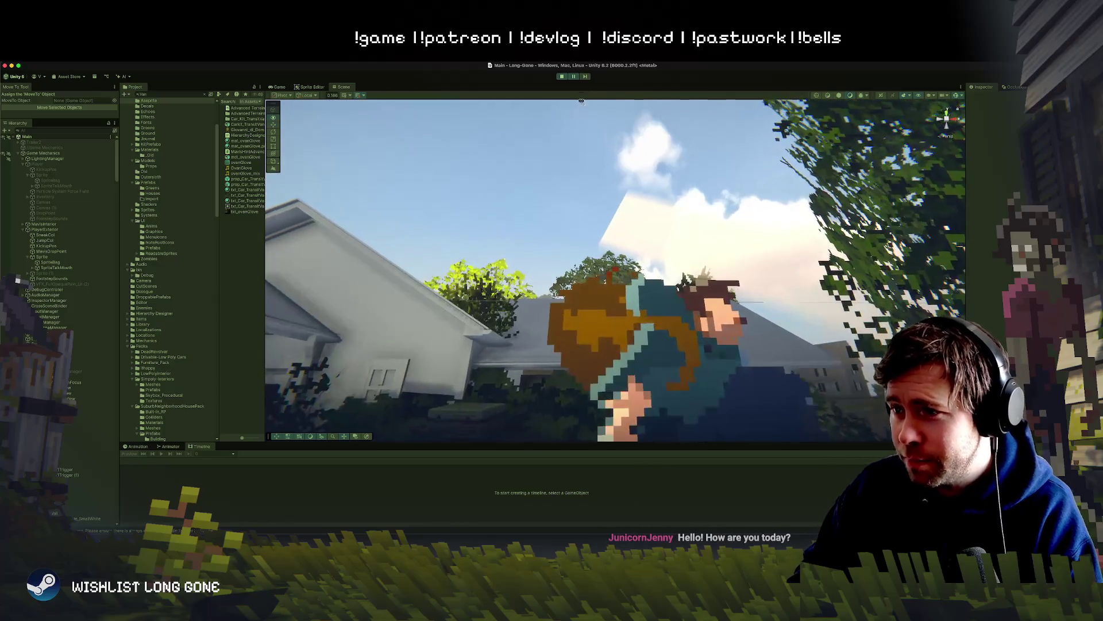
left_click_drag(564, 101, 569, 122)
left_click(573, 77)
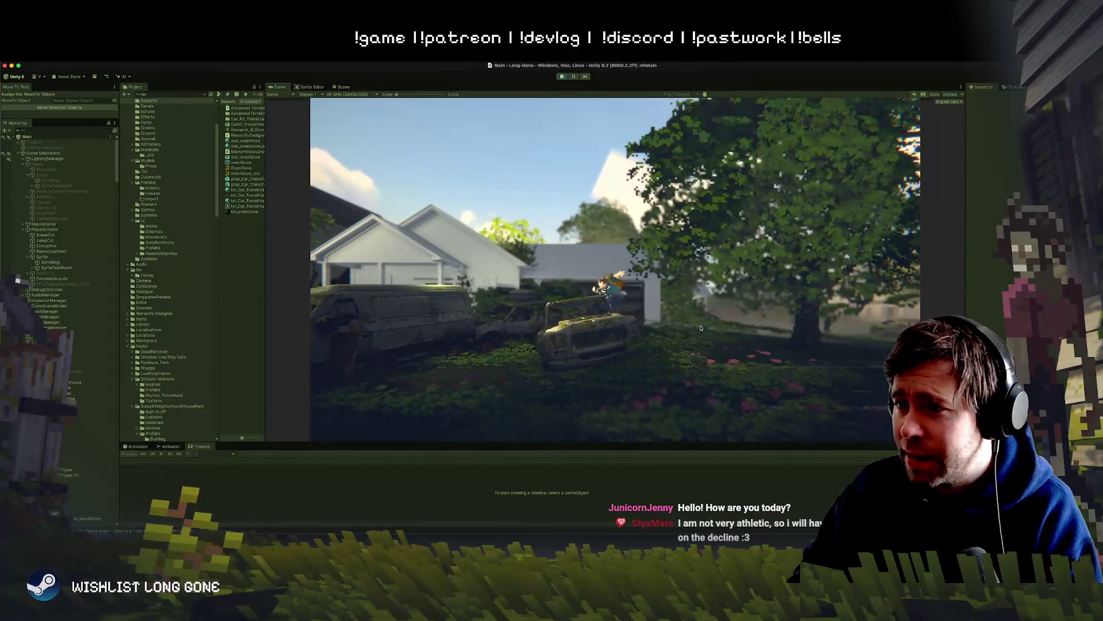
Resume the paused game by the overgrown cars, then stop Play mode to return to editing.
left_click(575, 77)
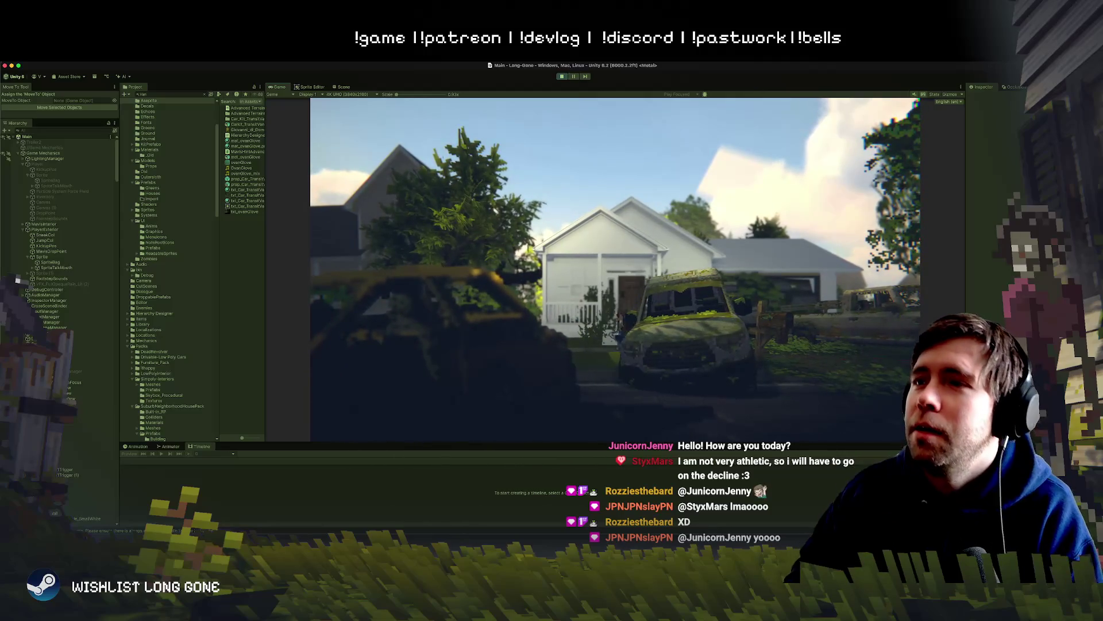
left_click(561, 77)
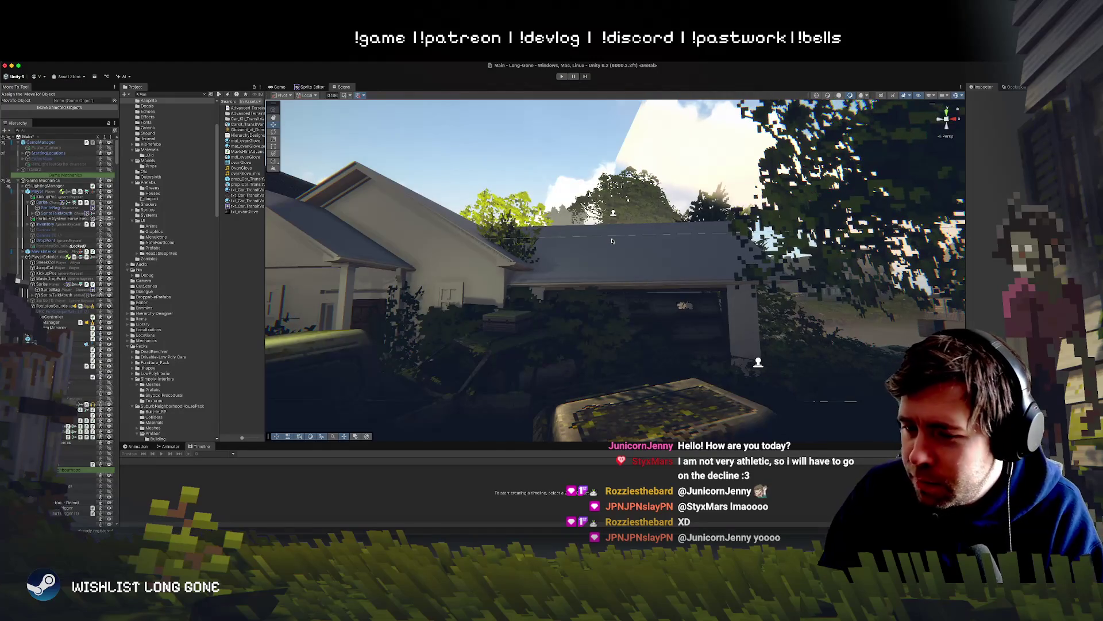
Fly the Scene camera from the house to the player and select the backpacker sprite.
mouse_move(612, 240)
left_mouse_down()
mouse_move(266, 213)
mouse_move(373, 219)
left_mouse_up()
mouse_move(528, 391)
left_mouse_down()
mouse_move(477, 370)
mouse_move(546, 288)
mouse_move(610, 360)
mouse_move(580, 316)
left_mouse_up()
left_click(546, 287)
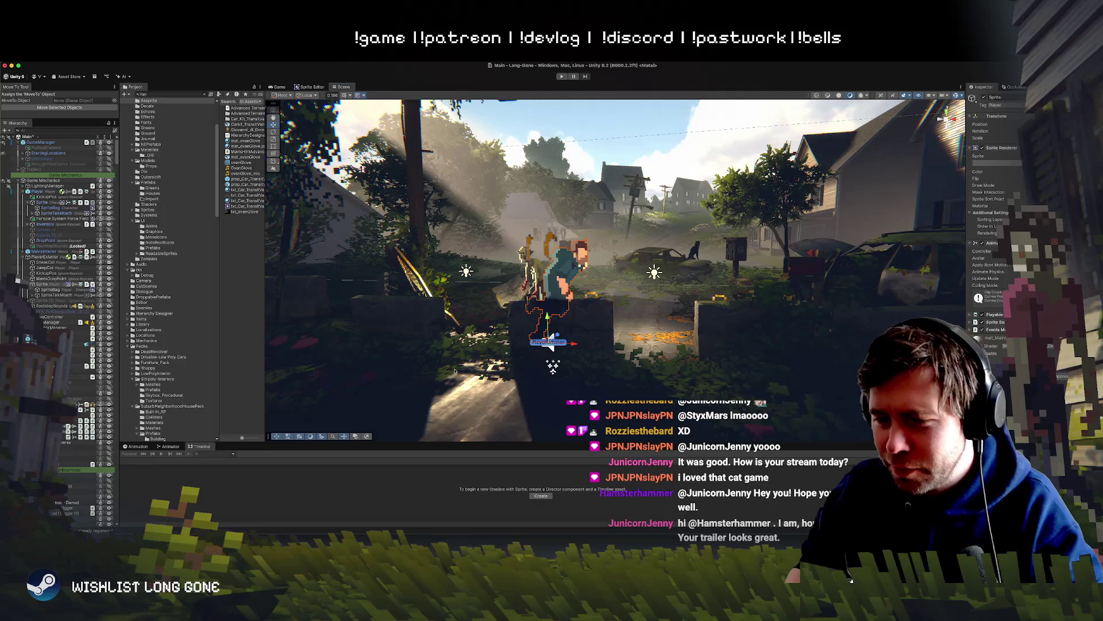
Inspect the PushedCamera, GameManager and Player objects in the Hierarchy.
left_click(46, 147)
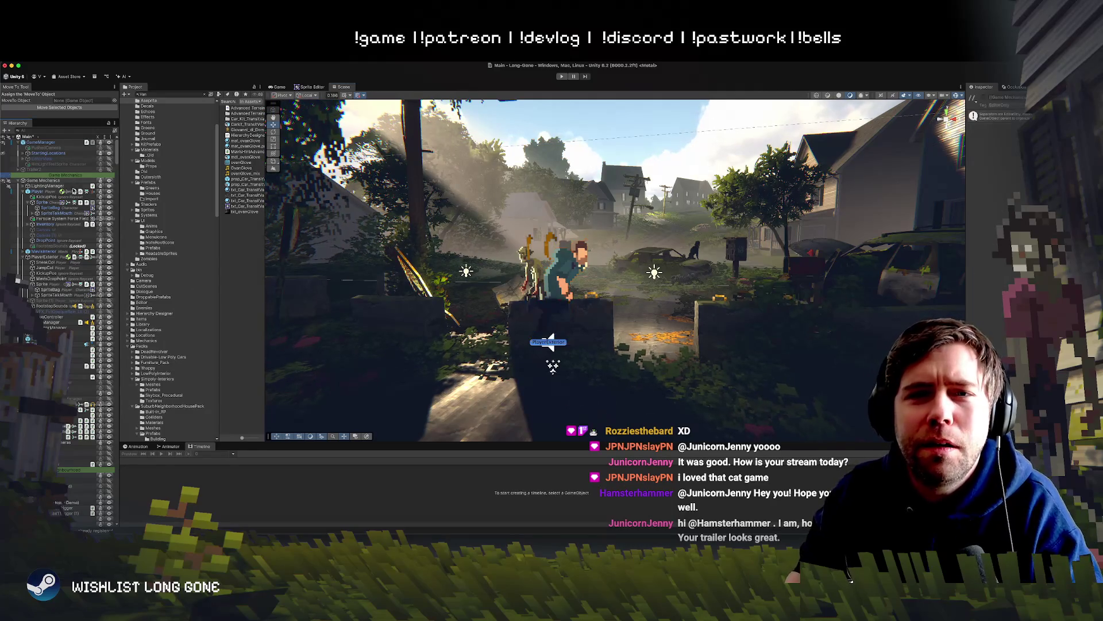
left_click(40, 142)
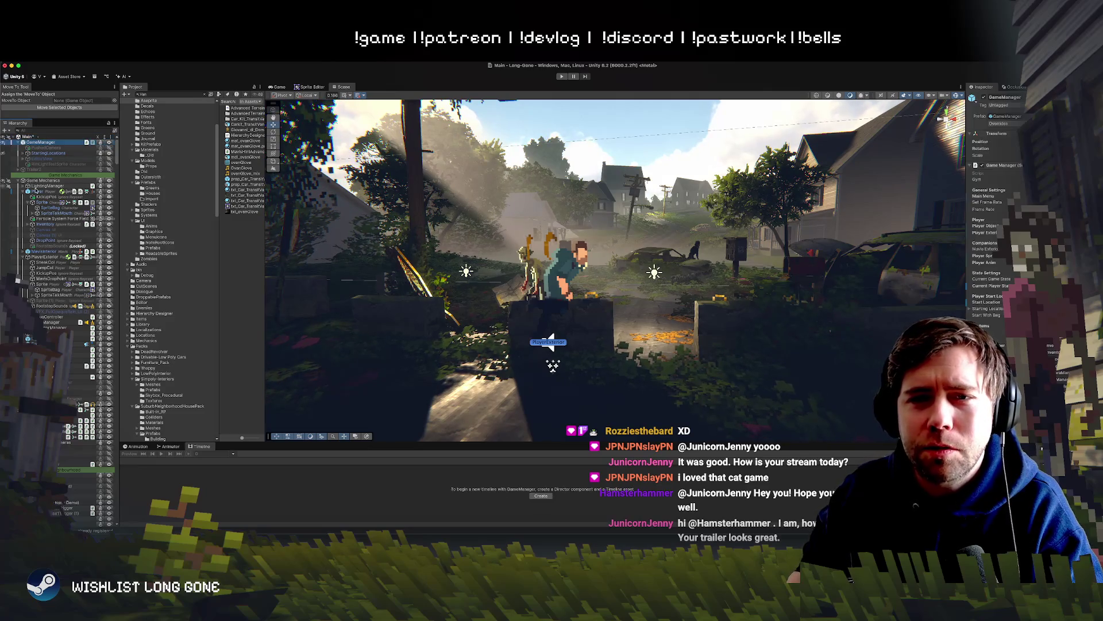
left_click(38, 190)
Push the Blood preset from LightingManager, then fly toward the street and select the transit van.
left_click(42, 186)
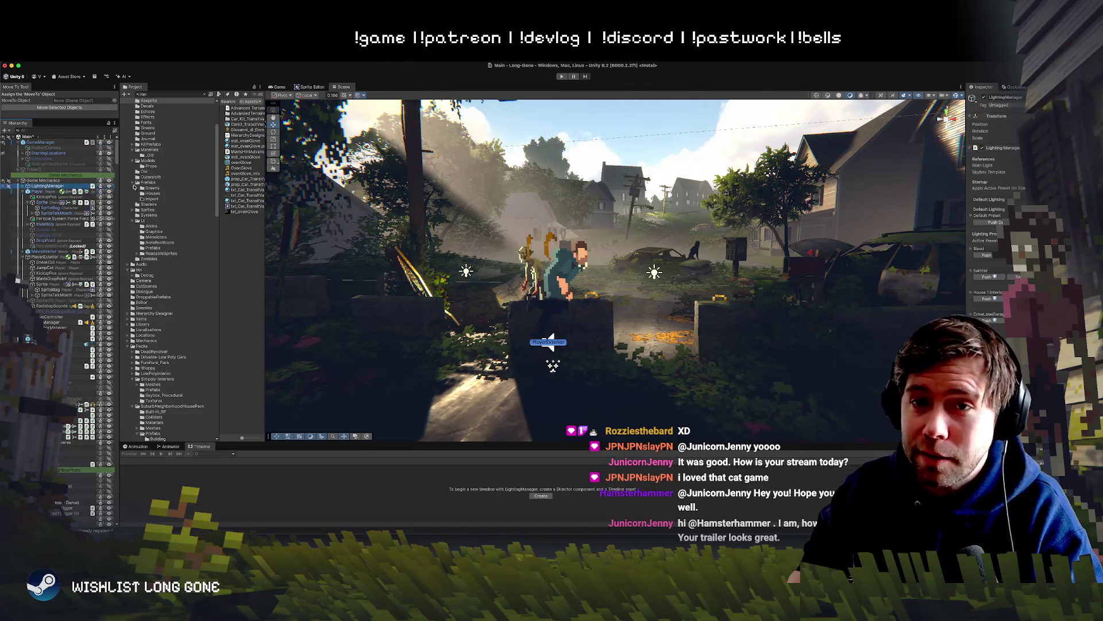
left_click(987, 254)
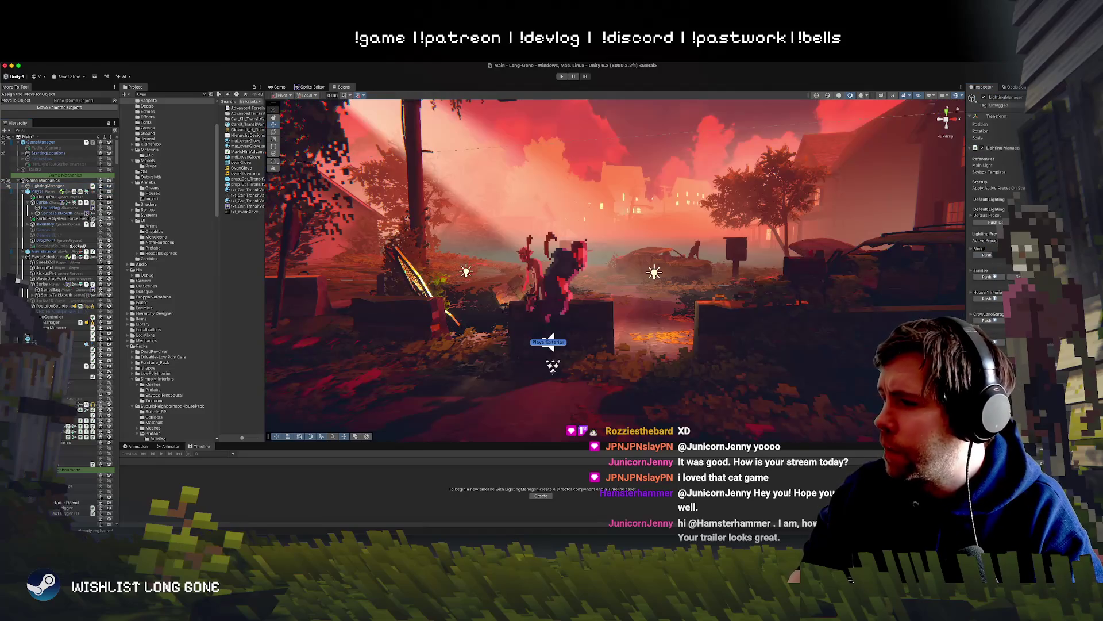
mouse_move(553, 365)
left_mouse_down()
mouse_move(687, 298)
mouse_move(598, 287)
mouse_move(700, 287)
mouse_move(531, 262)
left_mouse_up()
left_click(530, 262)
Frame the second transit van and drag it left and down across the lawn, trying rotation.
left_click_drag(642, 249, 640, 270)
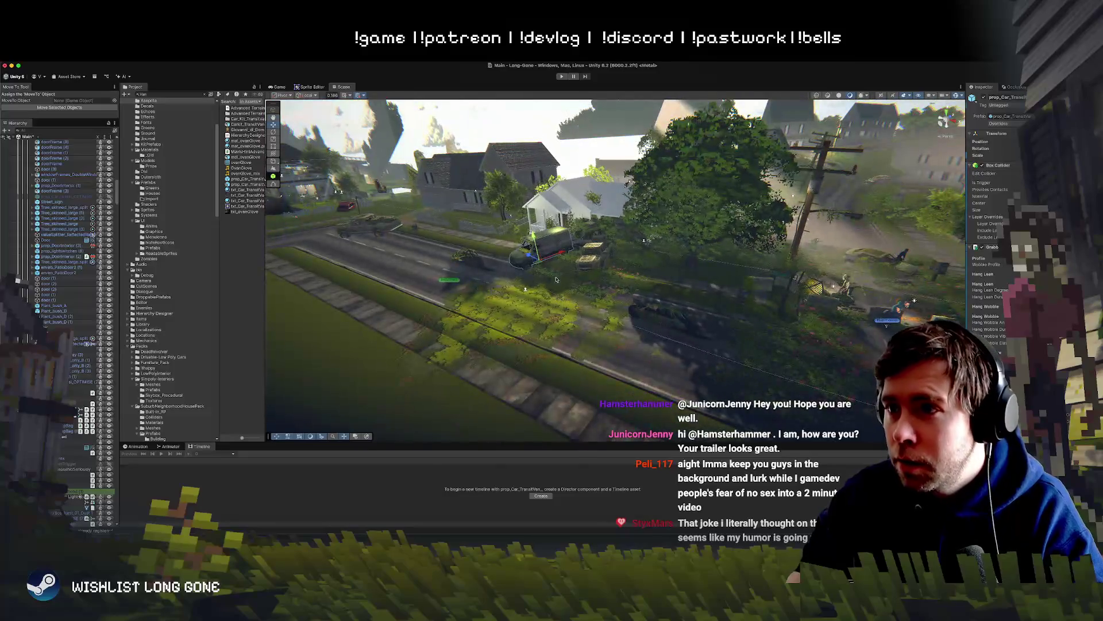
left_click(539, 265)
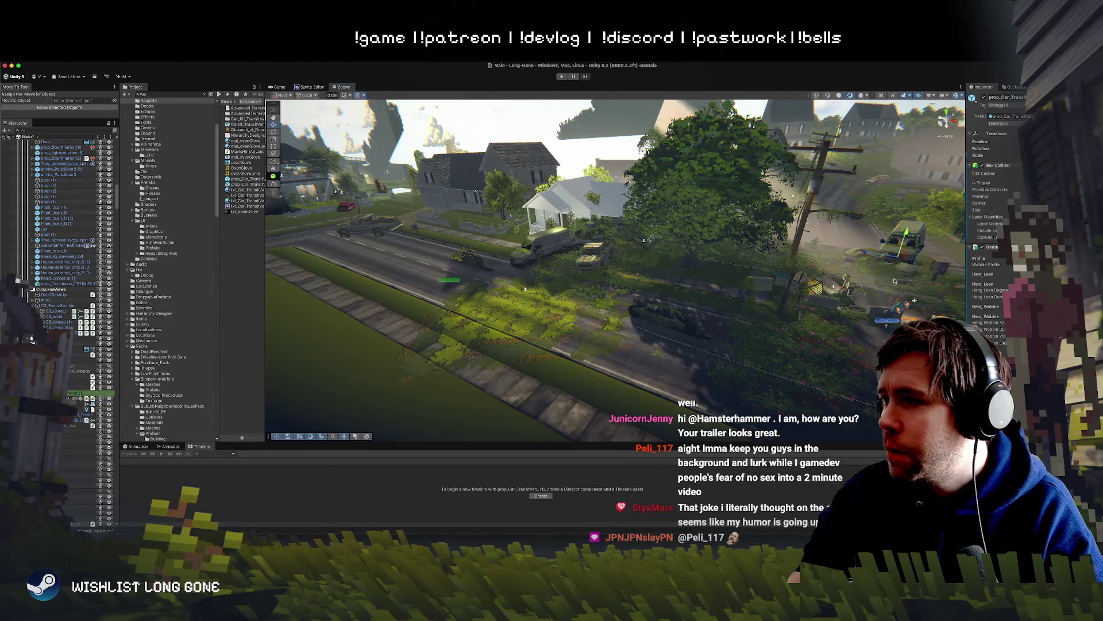
key("f")
scroll(882, 294, "down", 5)
mouse_move(661, 284)
left_mouse_down()
mouse_move(537, 313)
mouse_move(487, 365)
mouse_move(524, 362)
mouse_move(557, 389)
mouse_move(631, 381)
left_mouse_up()
key("e")
key("w")
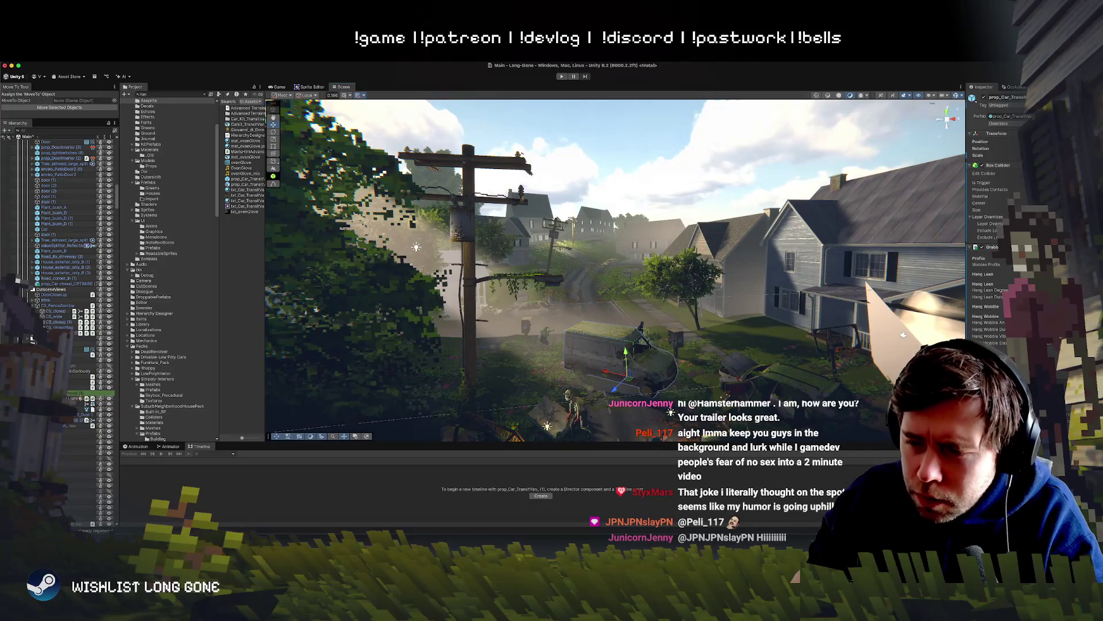
key("super+Tab")
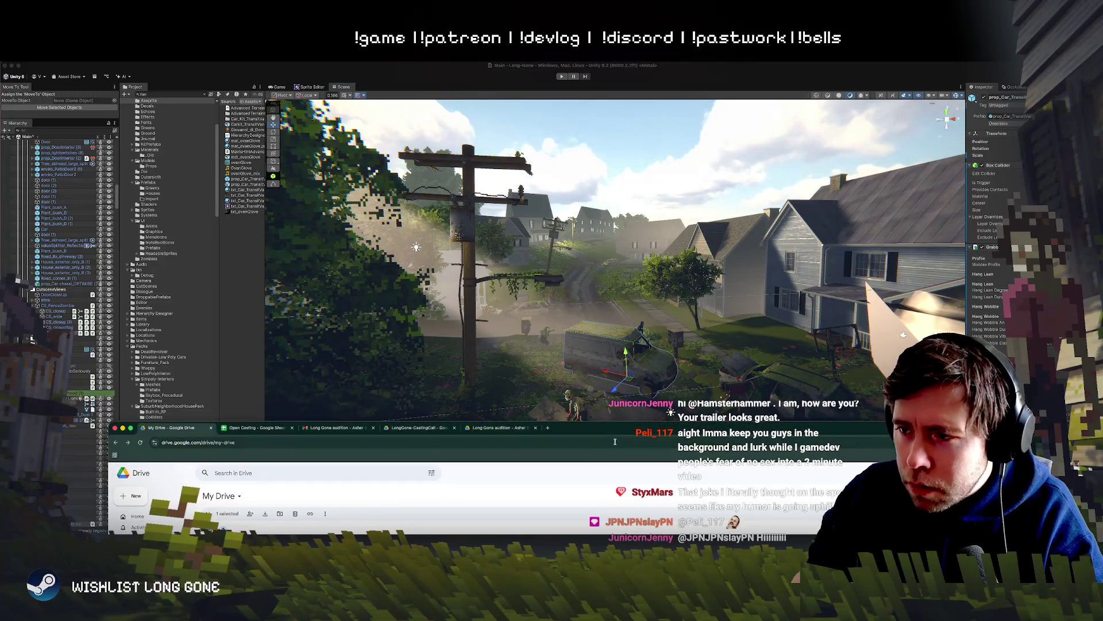
Minimize the Google Drive window and orbit the Unity view closer to the transit van.
key("super+m")
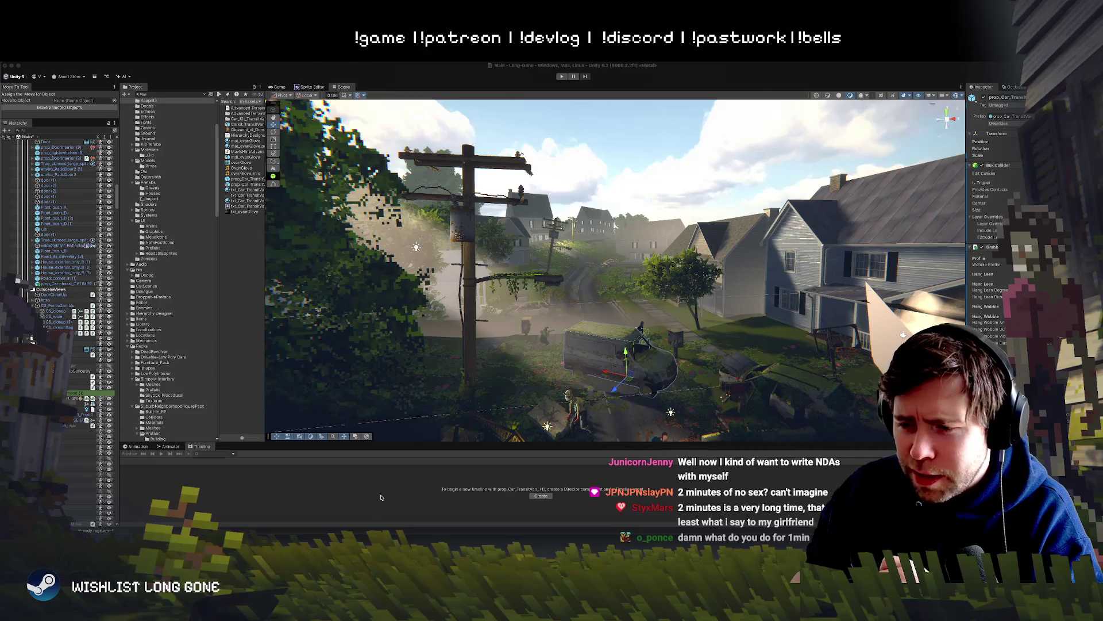
mouse_move(517, 344)
left_mouse_down()
mouse_move(586, 361)
mouse_move(549, 303)
mouse_move(546, 320)
mouse_move(622, 340)
left_mouse_up()
Pull the view back from the van and fly down to ground level among the houses.
left_click(547, 310)
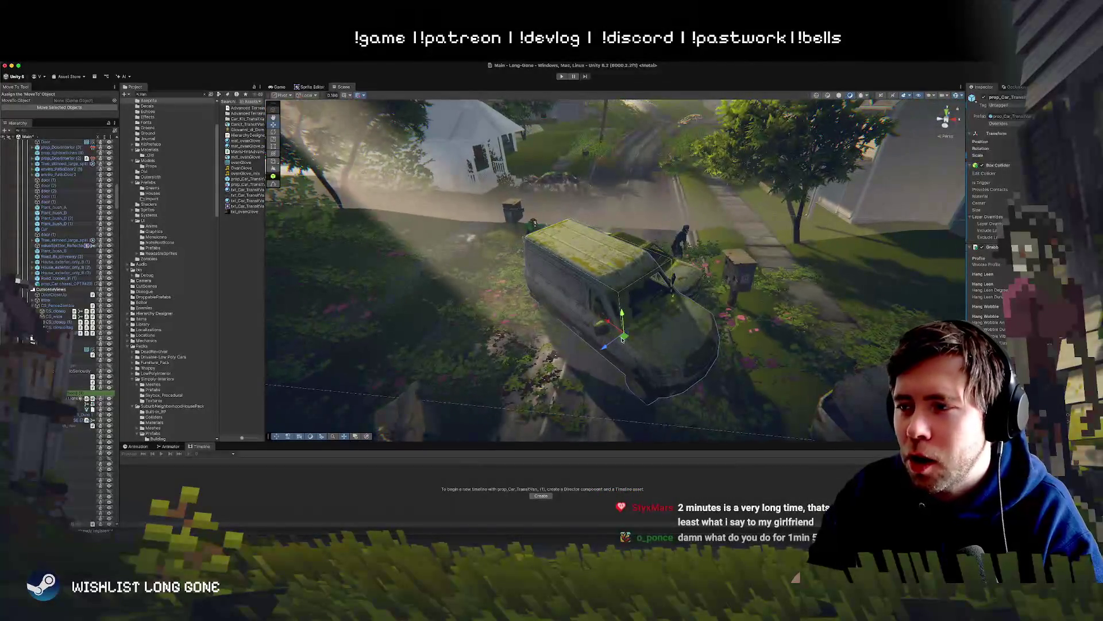
scroll(622, 340, "down", 6)
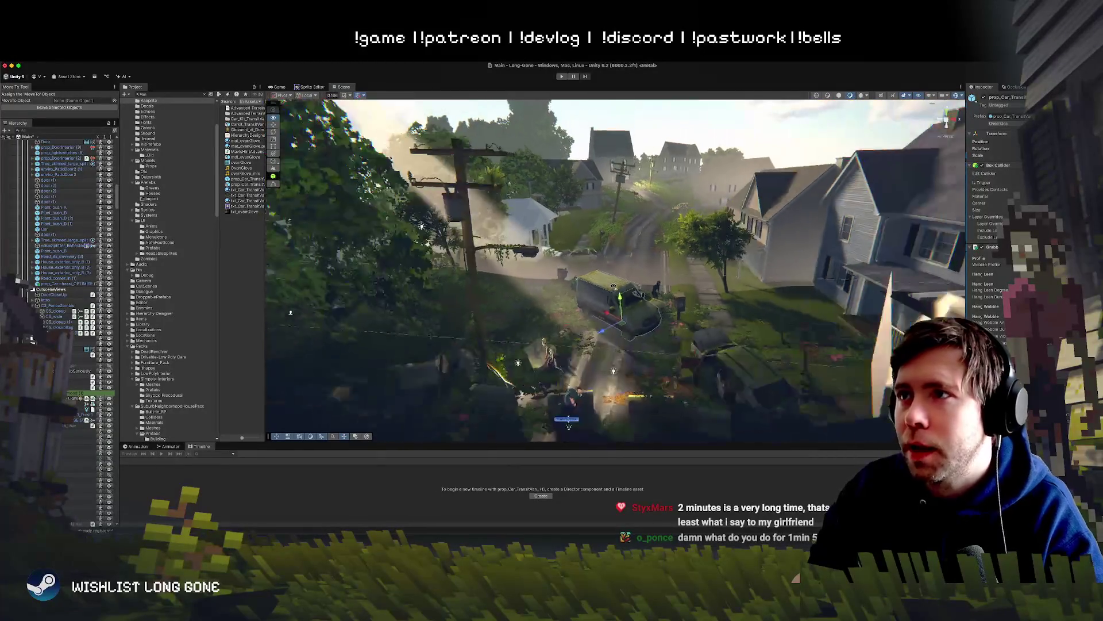
left_click_drag(613, 286, 592, 317)
left_click(600, 305)
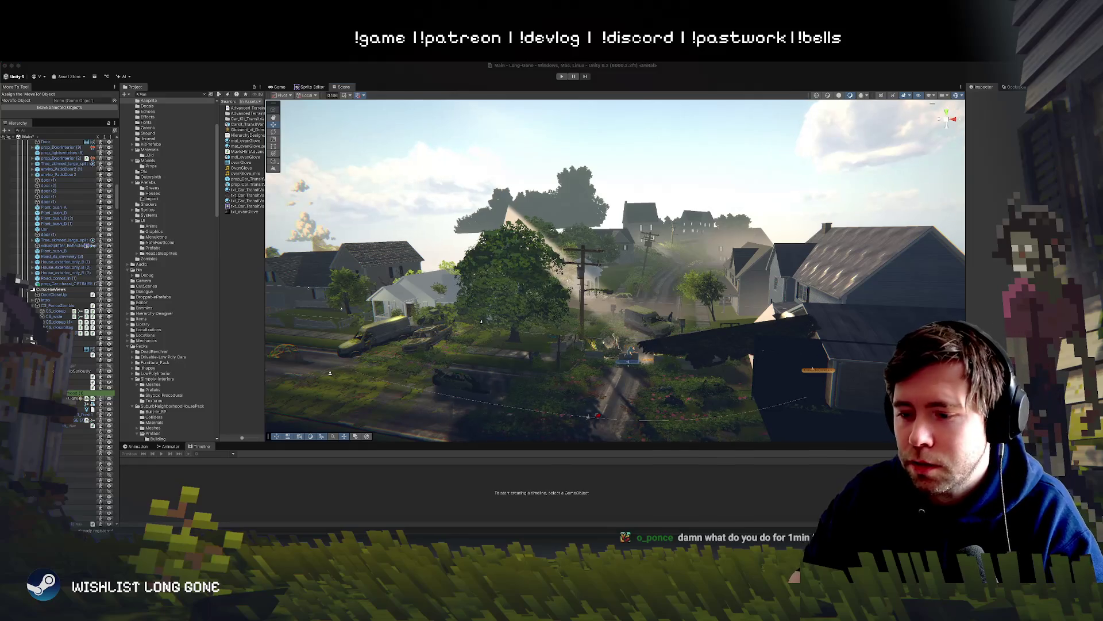
mouse_move(562, 409)
left_mouse_down()
mouse_move(589, 324)
mouse_move(607, 326)
mouse_move(599, 312)
left_mouse_up()
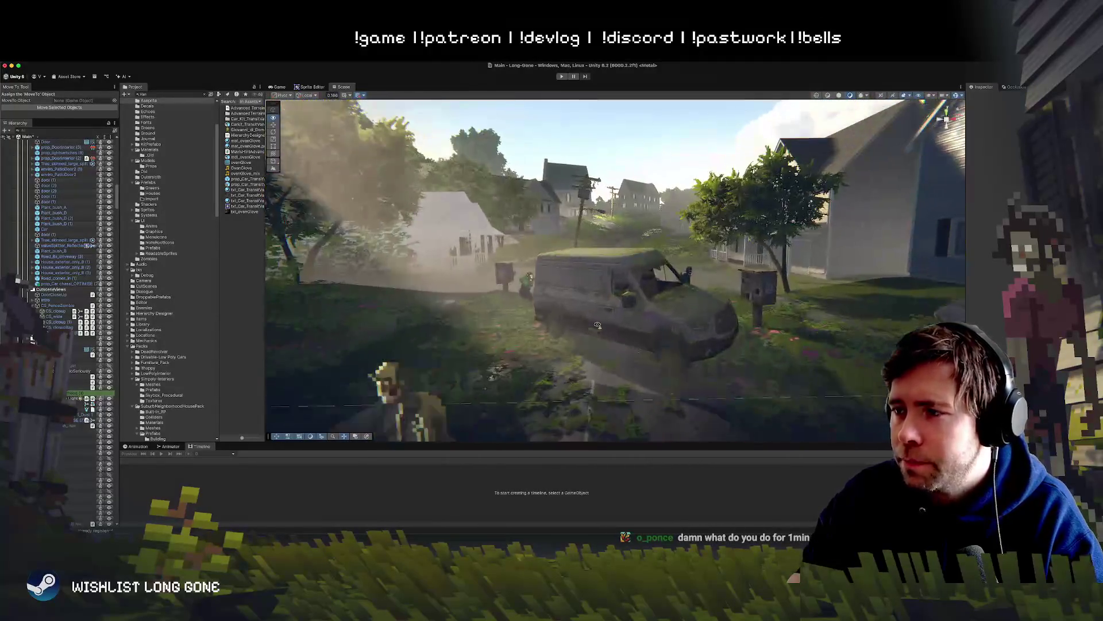
Select the transit van and ping its prefab in the Vehicles/Car_Kit_TransitVan folder.
left_click(620, 297)
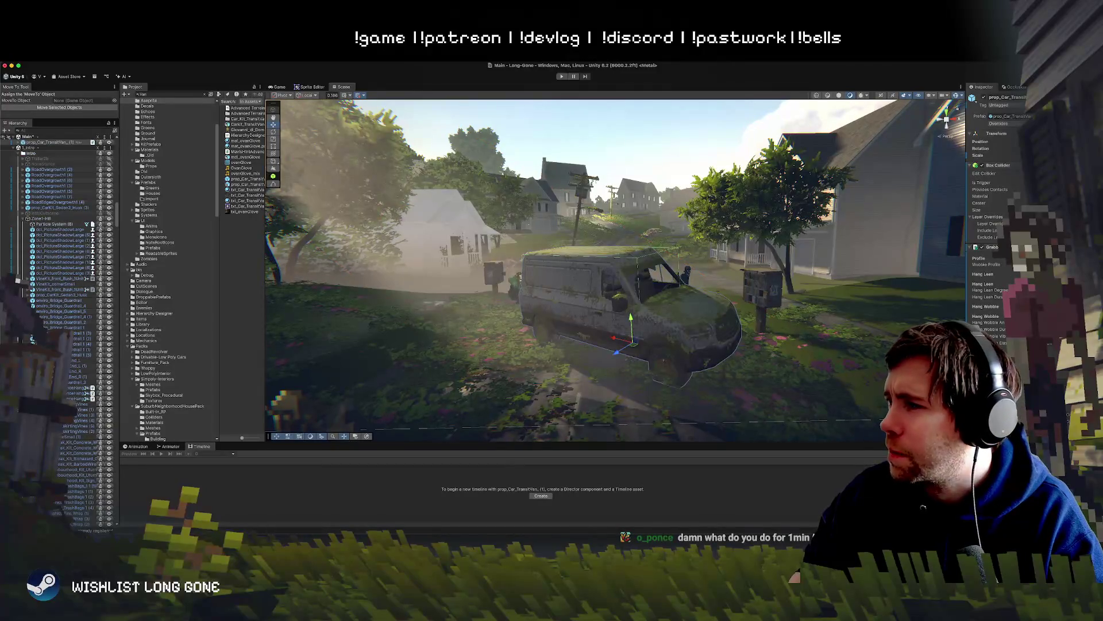
left_click(1025, 117)
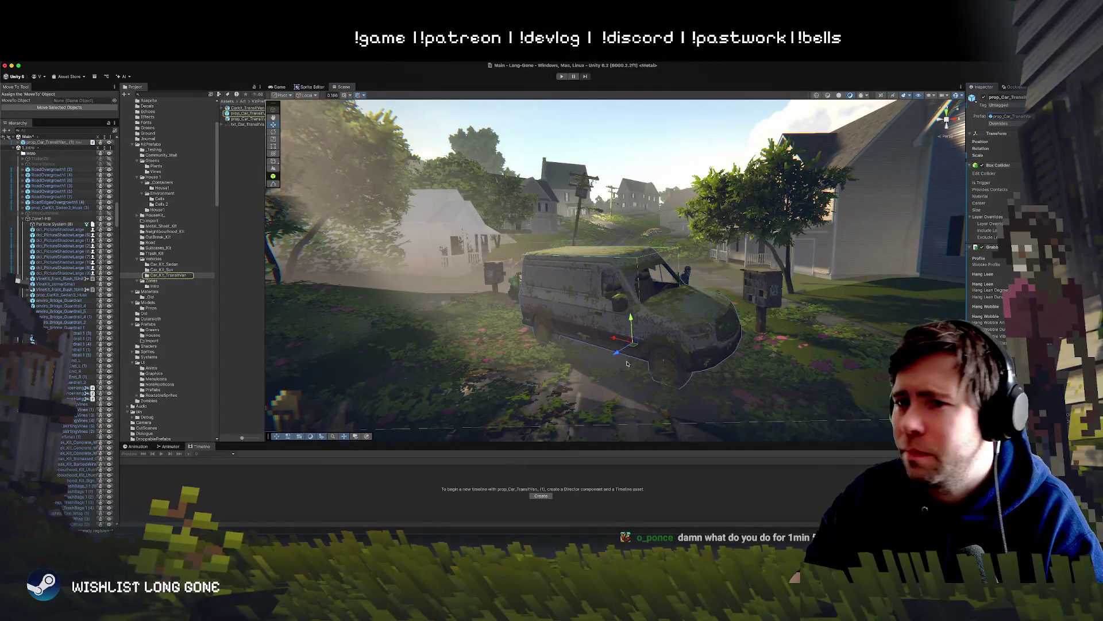
scroll(998, 230, "down", 3)
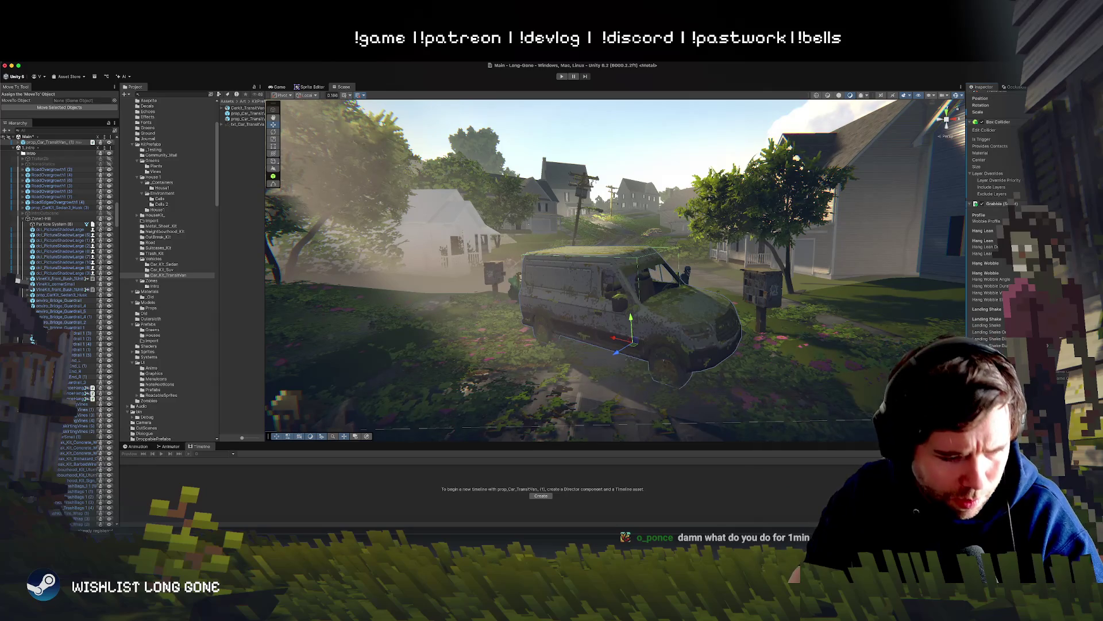
key("super+Tab")
left_click(632, 104)
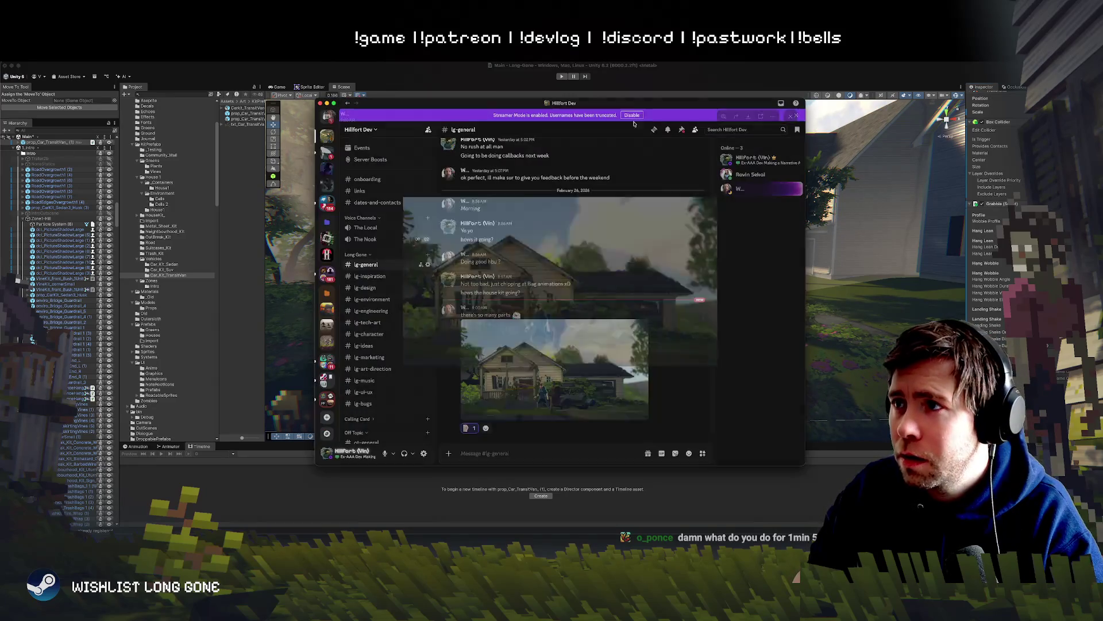
key("super+m")
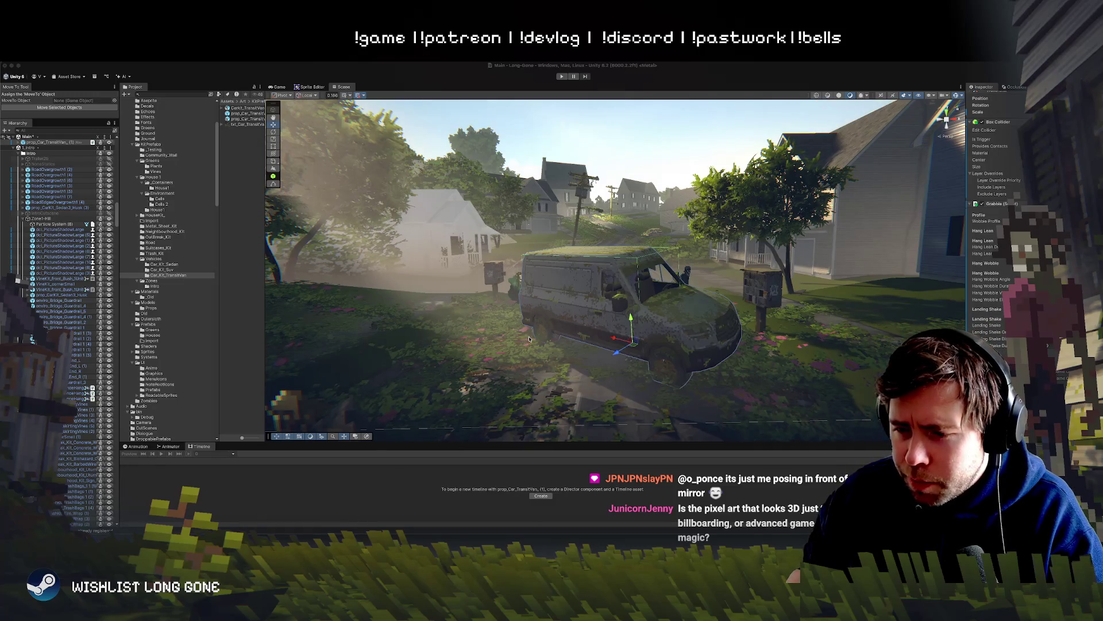
Inspect the van's rear Front_Door and a vine sprite in the roadside foliage.
mouse_move(537, 319)
left_mouse_down()
mouse_move(540, 275)
mouse_move(535, 285)
mouse_move(688, 357)
mouse_move(775, 342)
mouse_move(690, 351)
left_mouse_up()
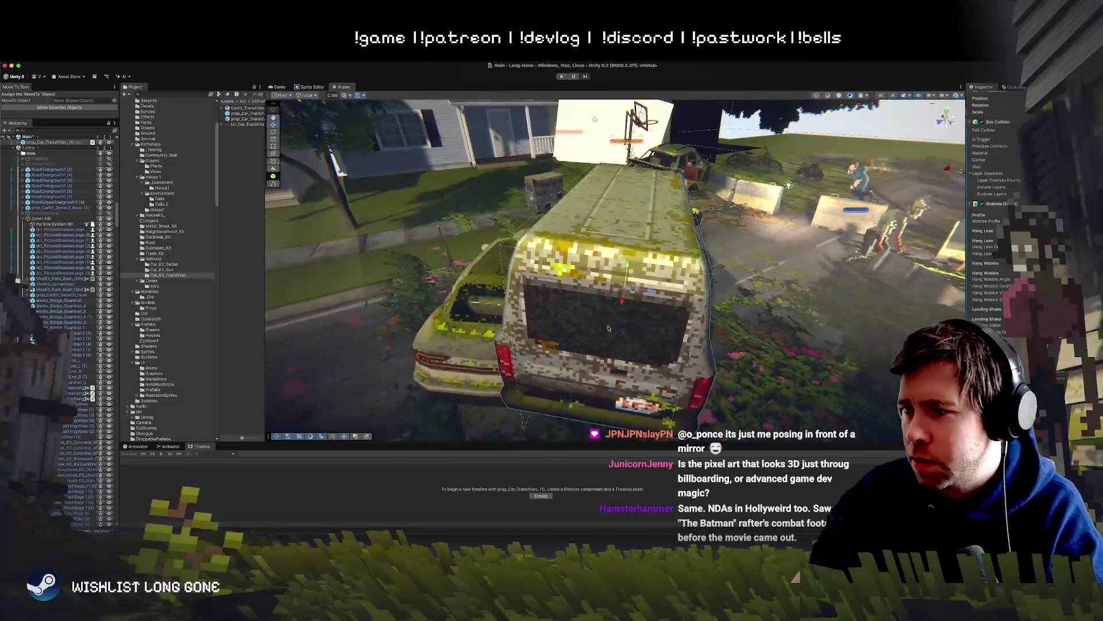
left_click(628, 360)
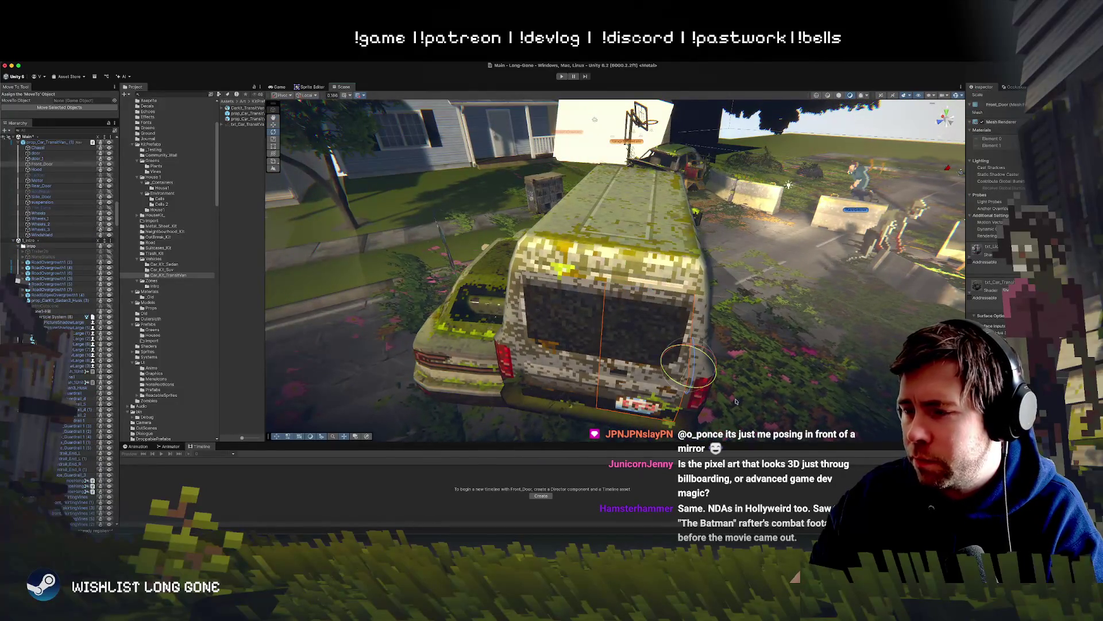
left_click_drag(773, 298, 724, 217)
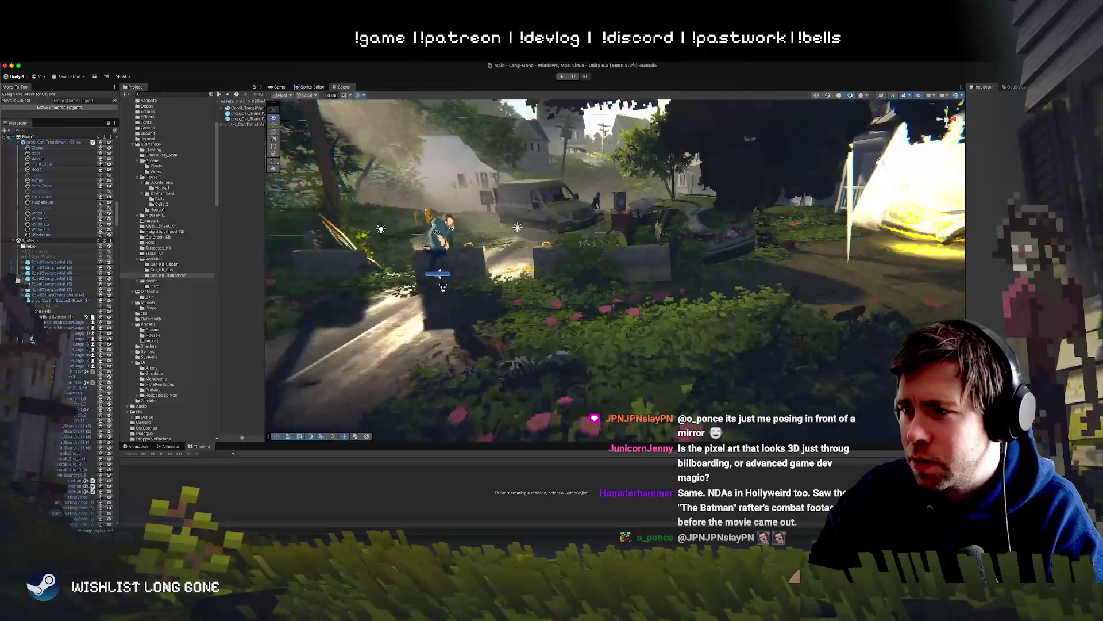
left_click(683, 210)
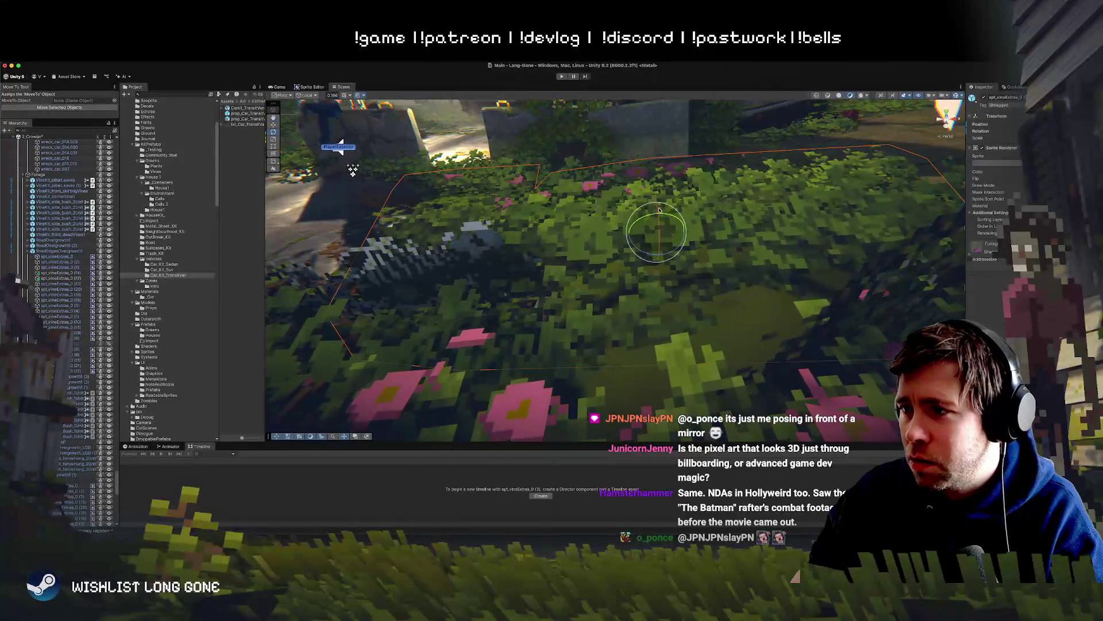
left_click_drag(763, 236, 691, 220)
mouse_move(656, 186)
left_mouse_down()
mouse_move(740, 119)
mouse_move(686, 165)
left_mouse_up()
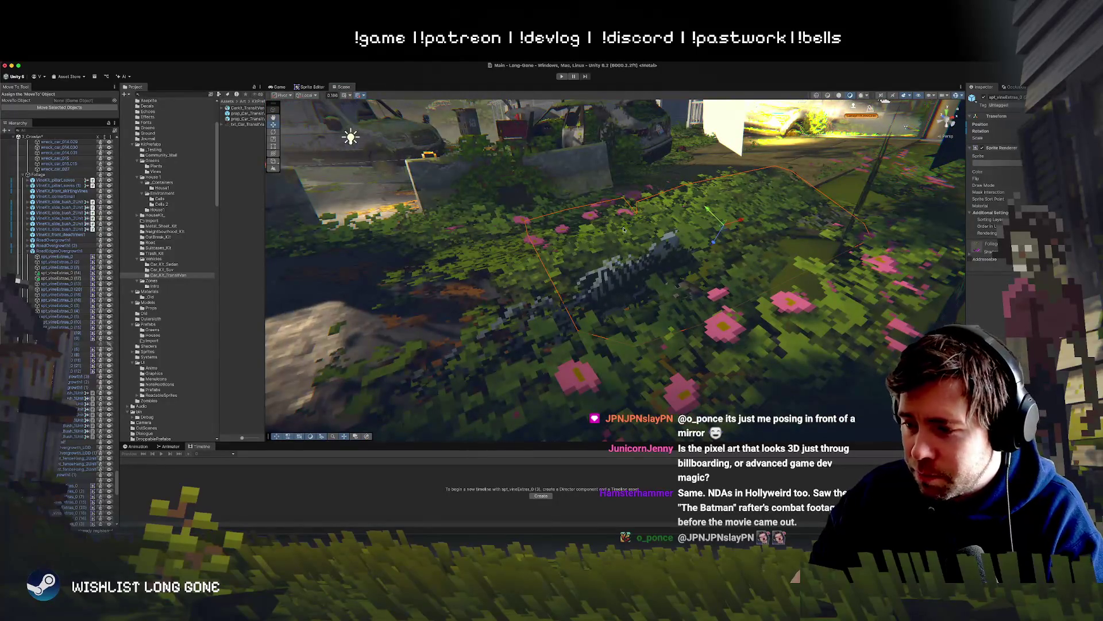
mouse_move(615, 240)
left_mouse_down()
mouse_move(445, 266)
mouse_move(575, 308)
left_mouse_up()
Select RoadEdgesOvergrowth (3), spt_vineExtras_0 (7) and RoadOvergrowth1 (1), then enter Play mode.
left_click(586, 310)
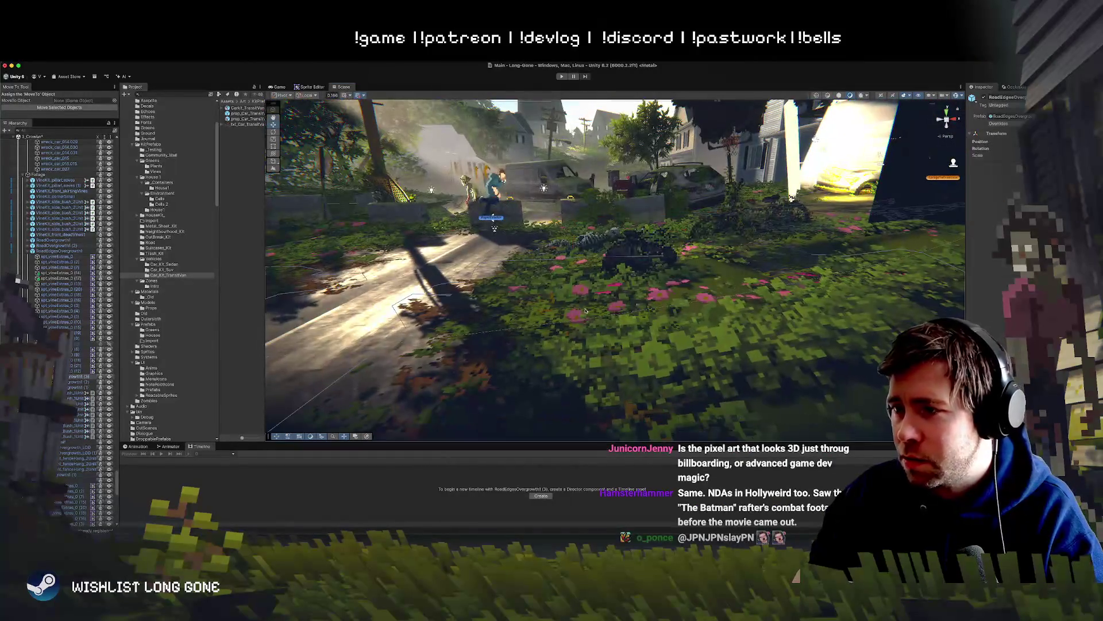
left_click(586, 311)
left_click(555, 255)
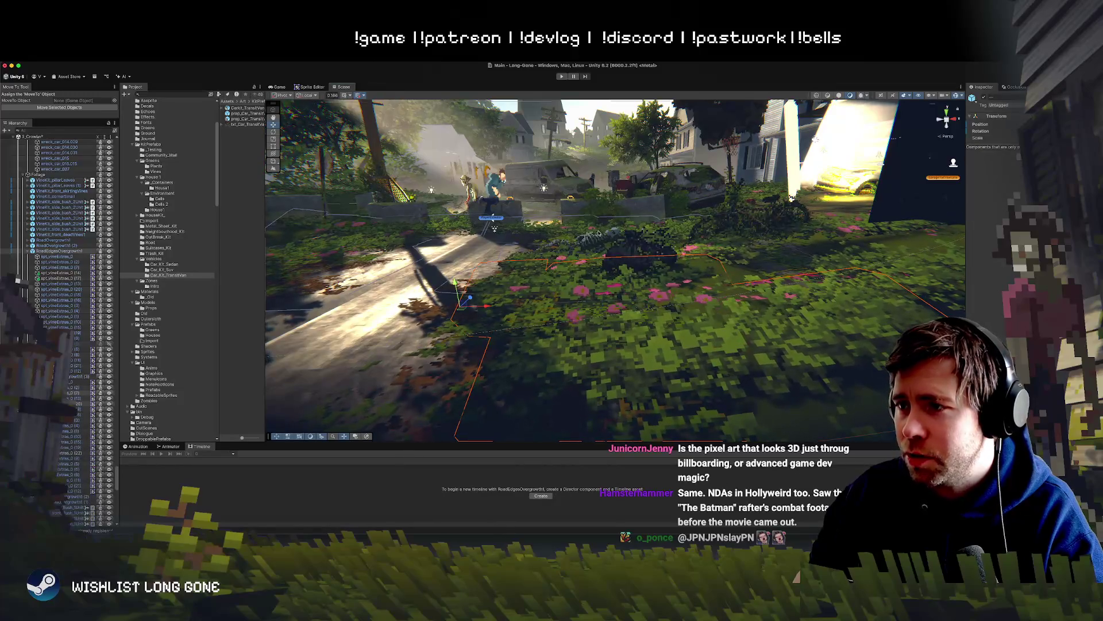
mouse_move(658, 279)
left_mouse_down()
mouse_move(650, 225)
mouse_move(659, 247)
mouse_move(510, 224)
mouse_move(630, 204)
left_mouse_up()
key("super+p")
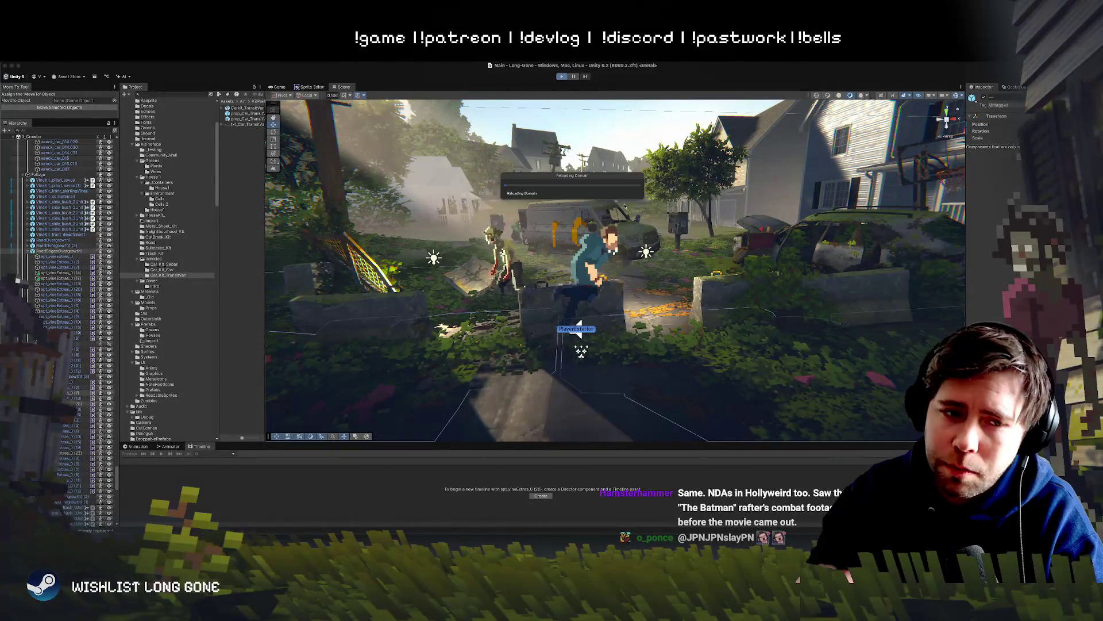